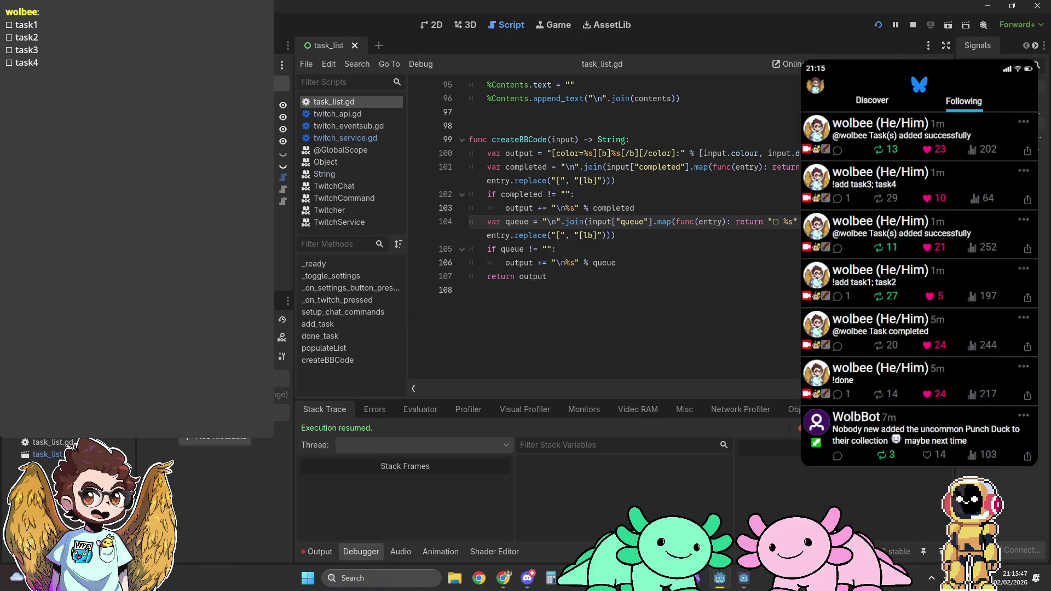
# Add a new deck button with a Twitch Send Chat Message action reading '!add task1; task2'.
pyautogui.hotkey('alt', 'Tab')
pyautogui.click(484, 295)
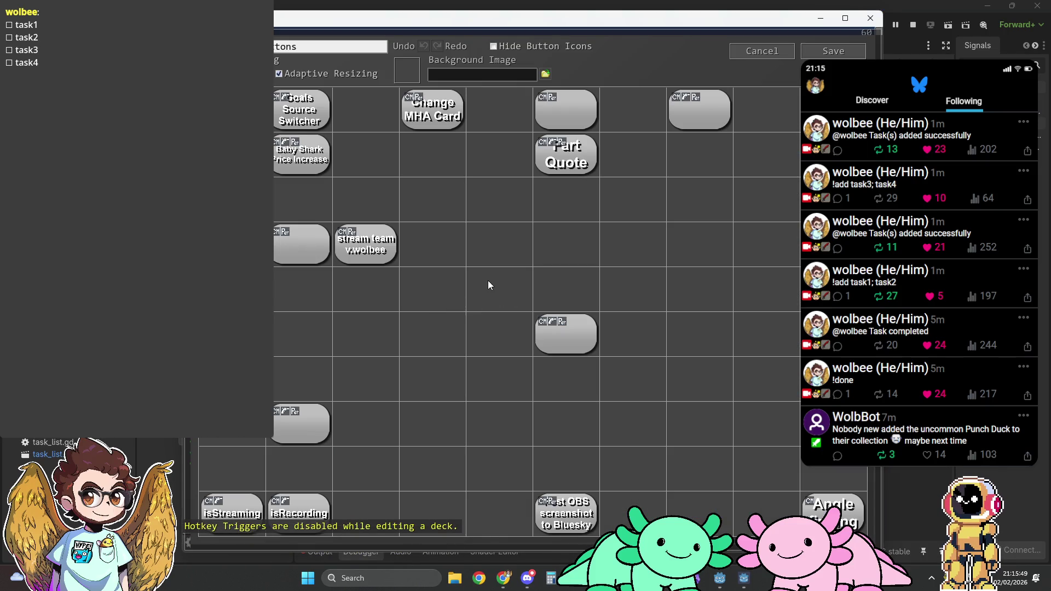
pyautogui.click(488, 280)
pyautogui.click(516, 101)
pyautogui.write('se')
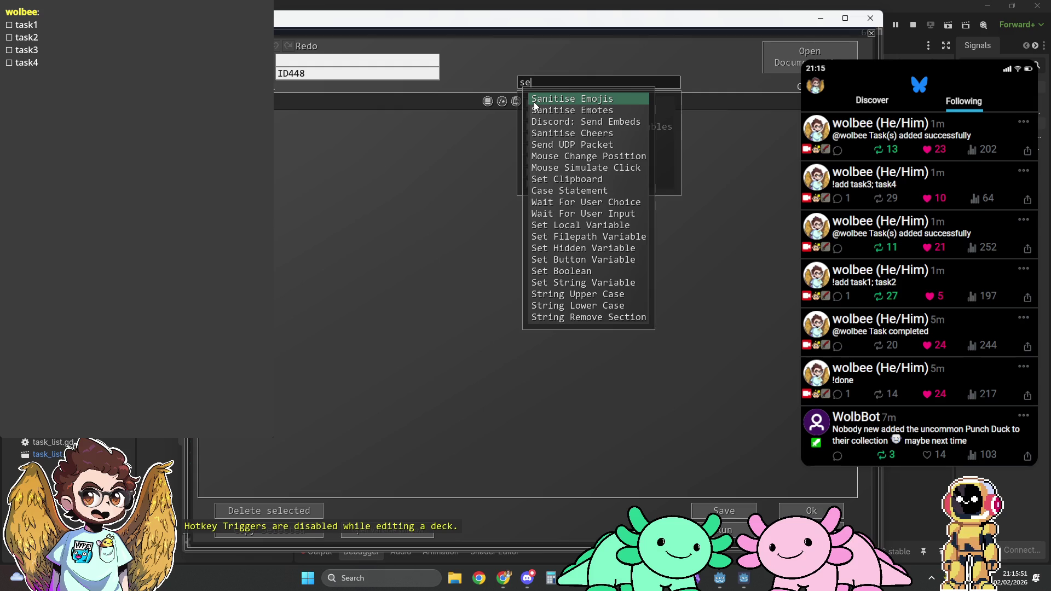
pyautogui.write('nd')
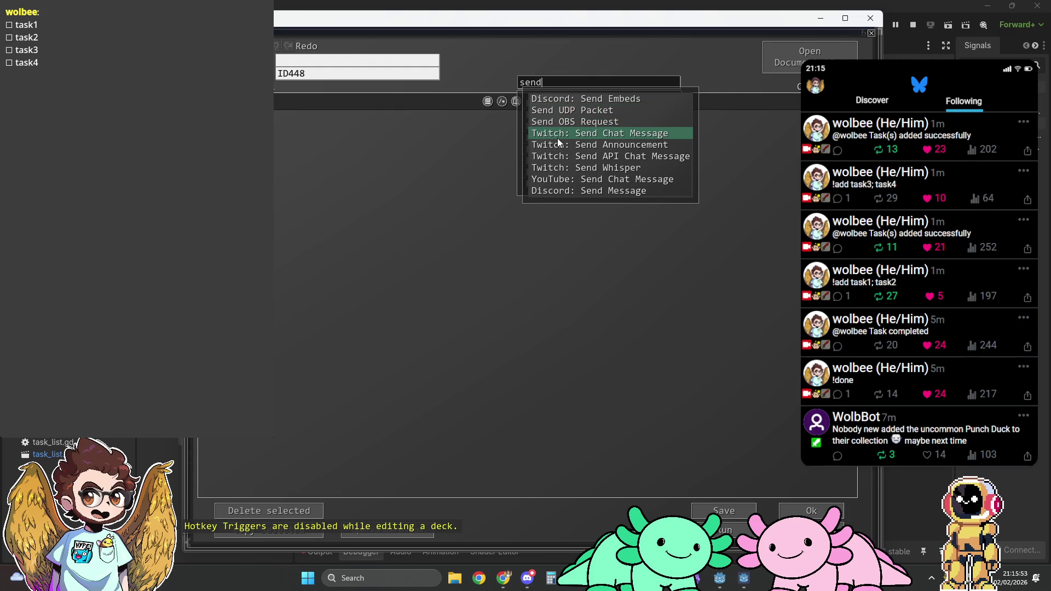
pyautogui.click(558, 136)
pyautogui.click(411, 110)
pyautogui.write('!add task1; task2')
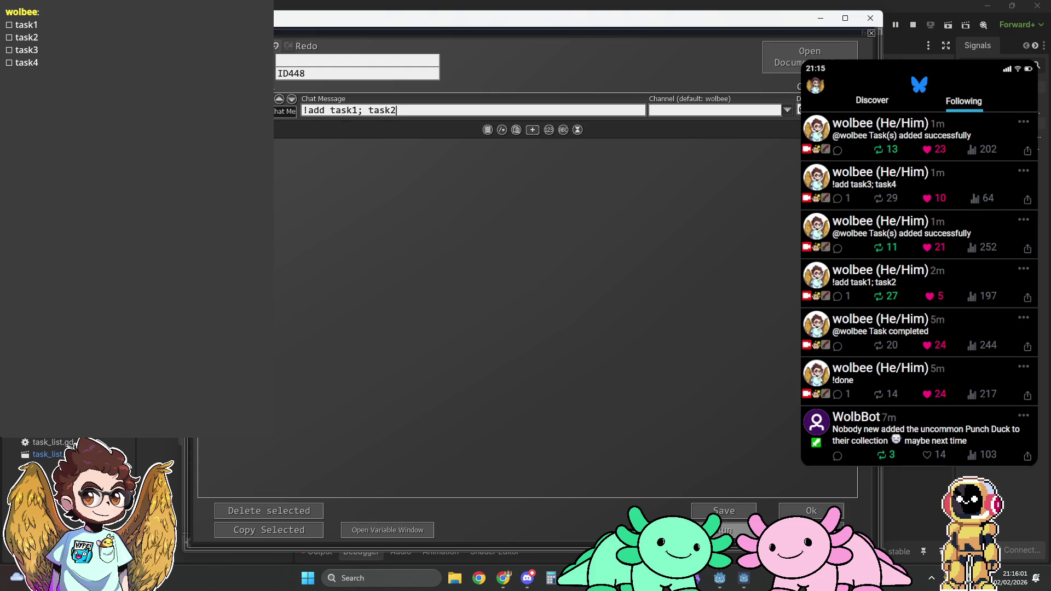
# Run the button to post the chat message, then close the editor and save the deck.
pyautogui.press('Return')
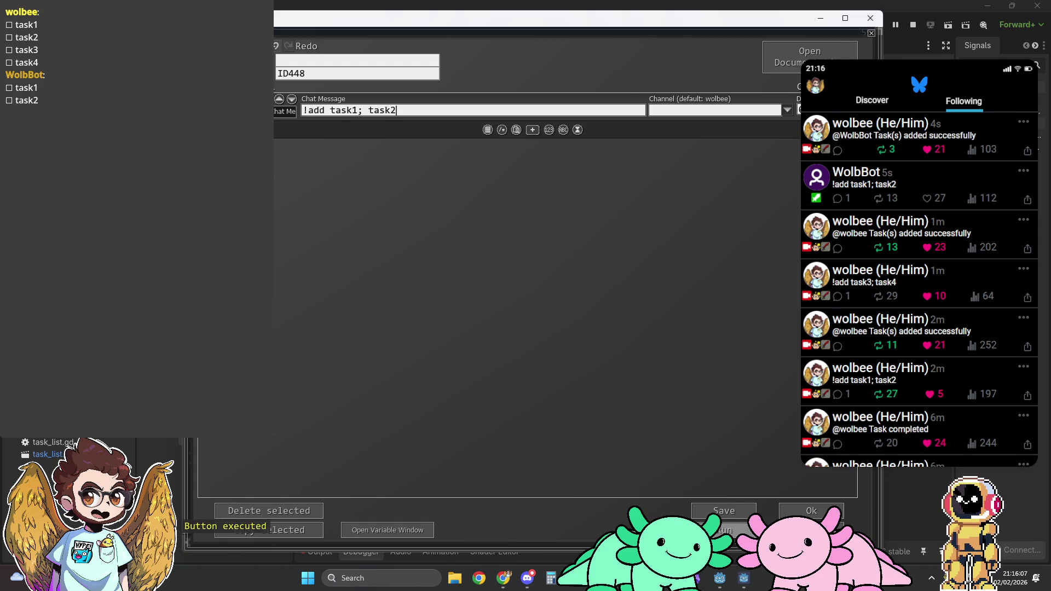
pyautogui.click(811, 510)
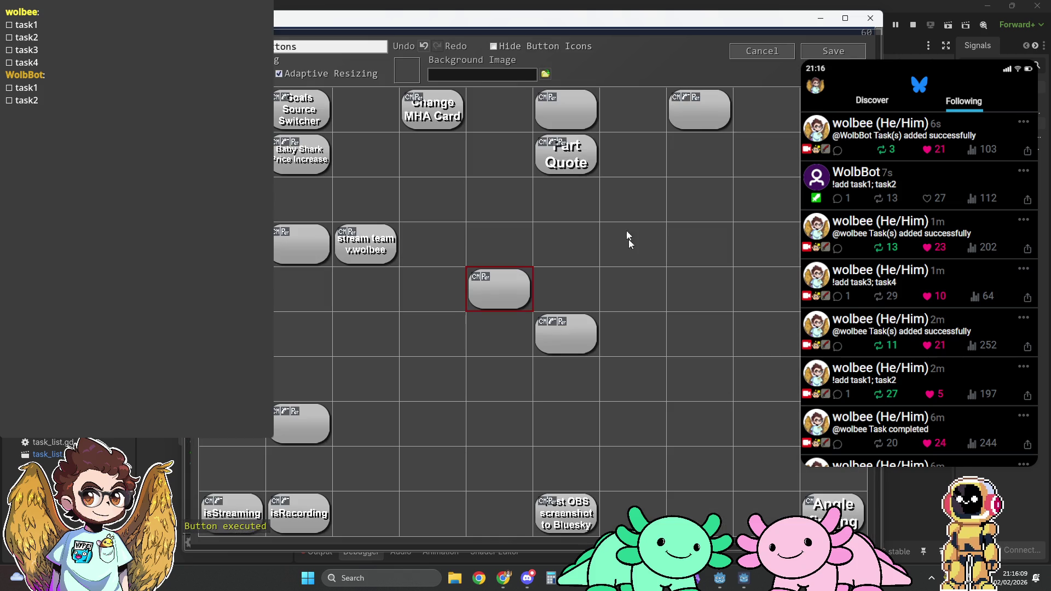
pyautogui.click(831, 52)
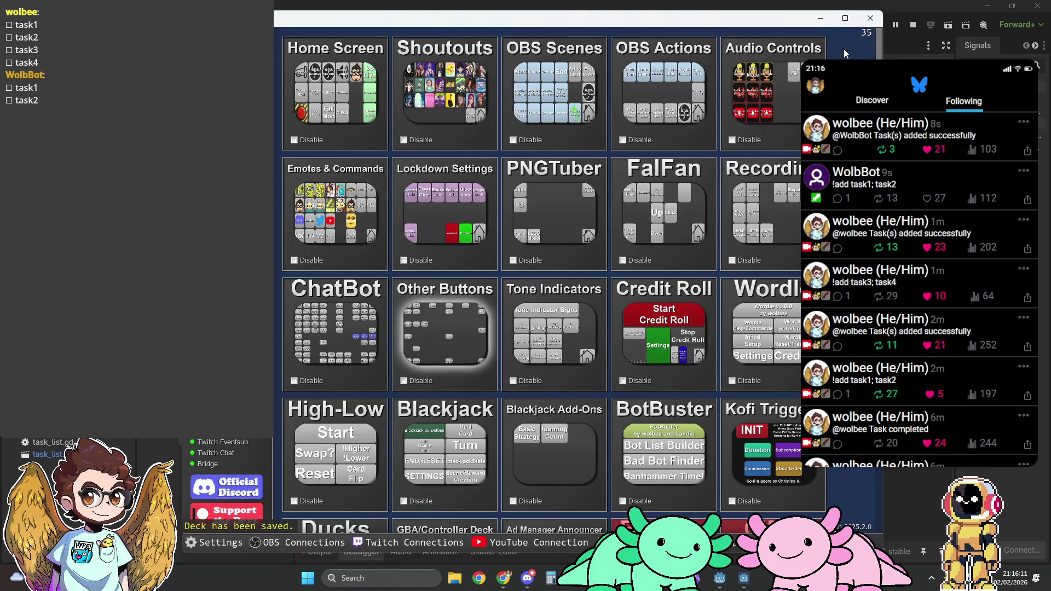
pyautogui.click(821, 19)
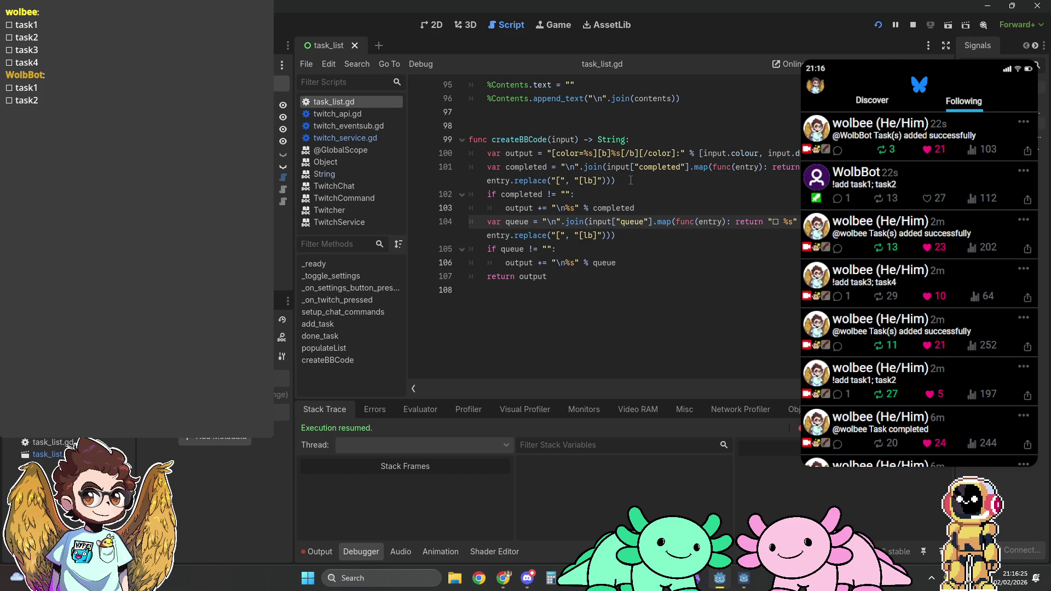
# Inspect the task RichTextLabel in the running overlay, then stop the game.
pyautogui.scroll(3, 282, 189)
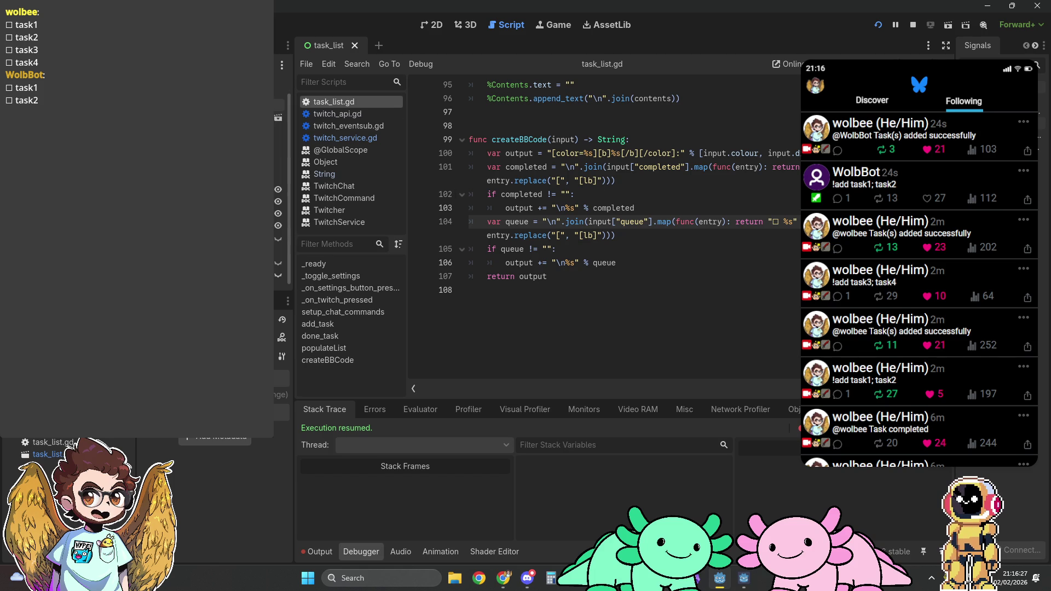
pyautogui.click(137, 219)
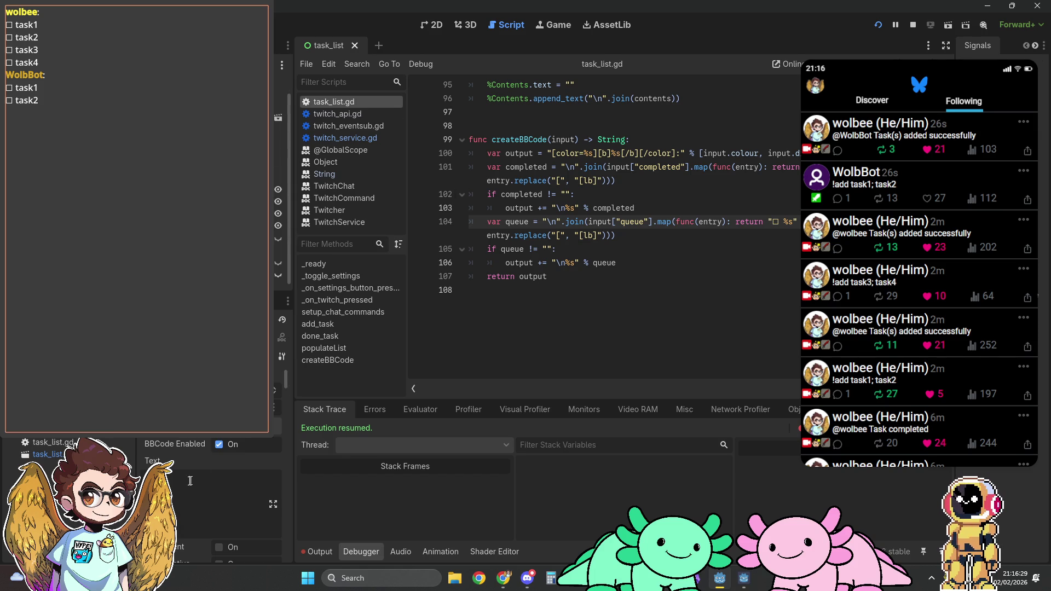
pyautogui.scroll(-3, 282, 85)
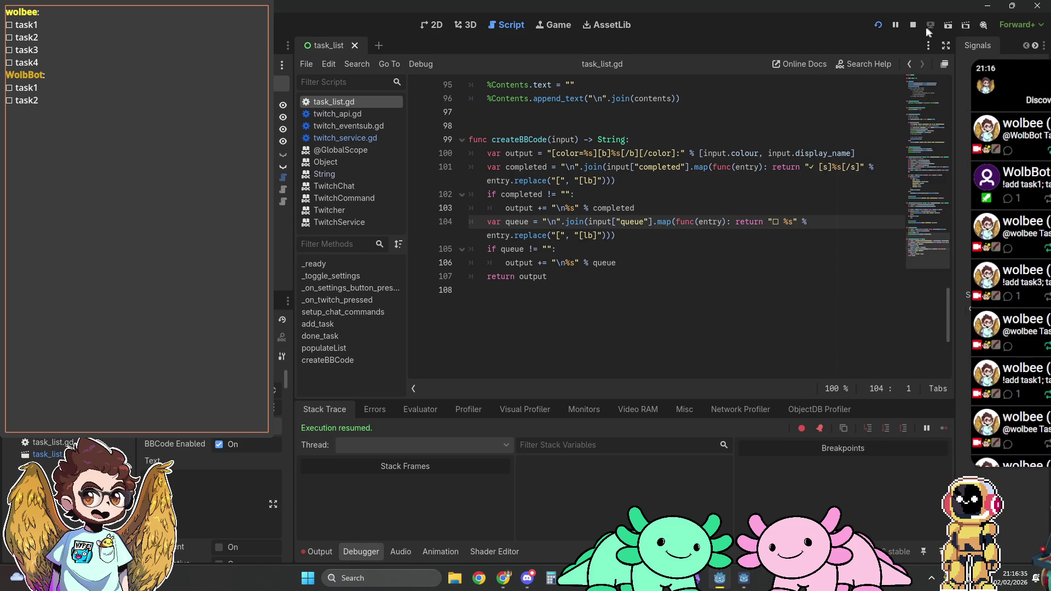
pyautogui.click(915, 27)
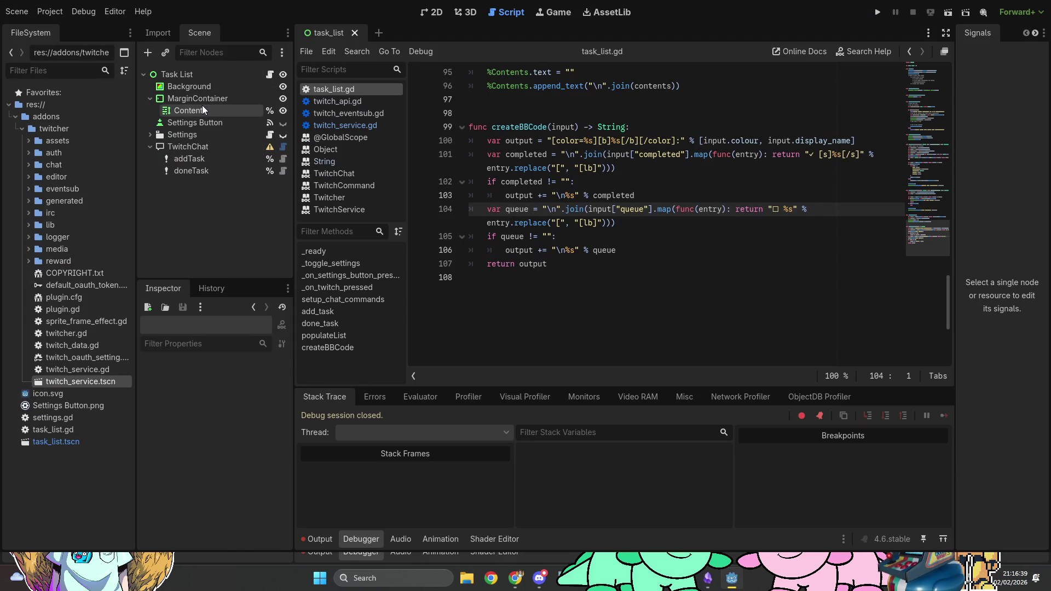
# Type a chatter heading, an [indent][/indent] line and the bot's heading into the Contents label's Text.
pyautogui.click(202, 106)
pyautogui.click(165, 405)
pyautogui.write('wolbee:')
pyautogui.press('Return')
pyautogui.write('[indent][/indent]')
pyautogui.press('Return')
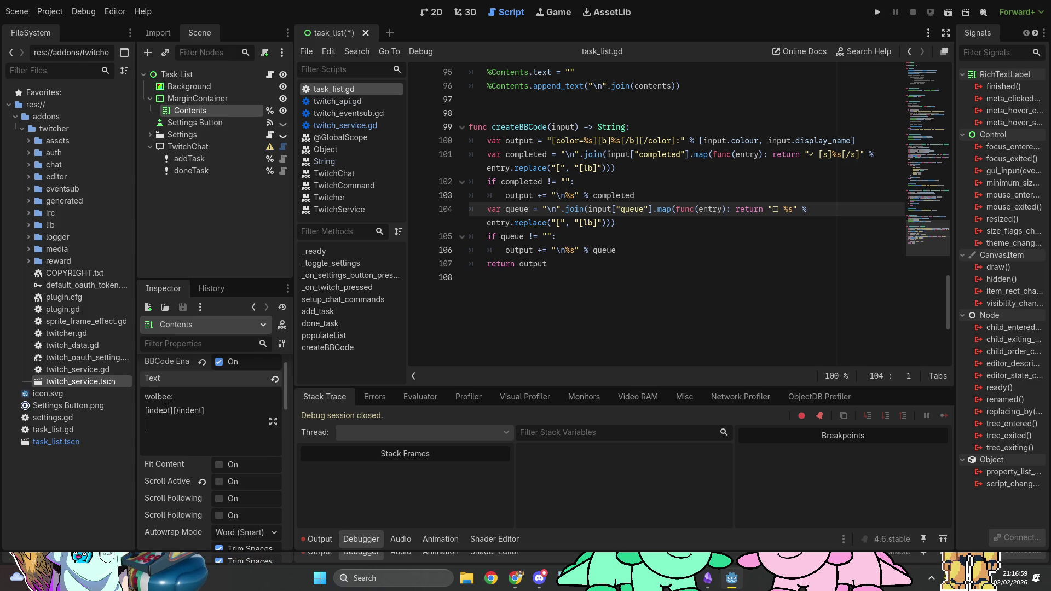
pyautogui.write('wolbbot:')
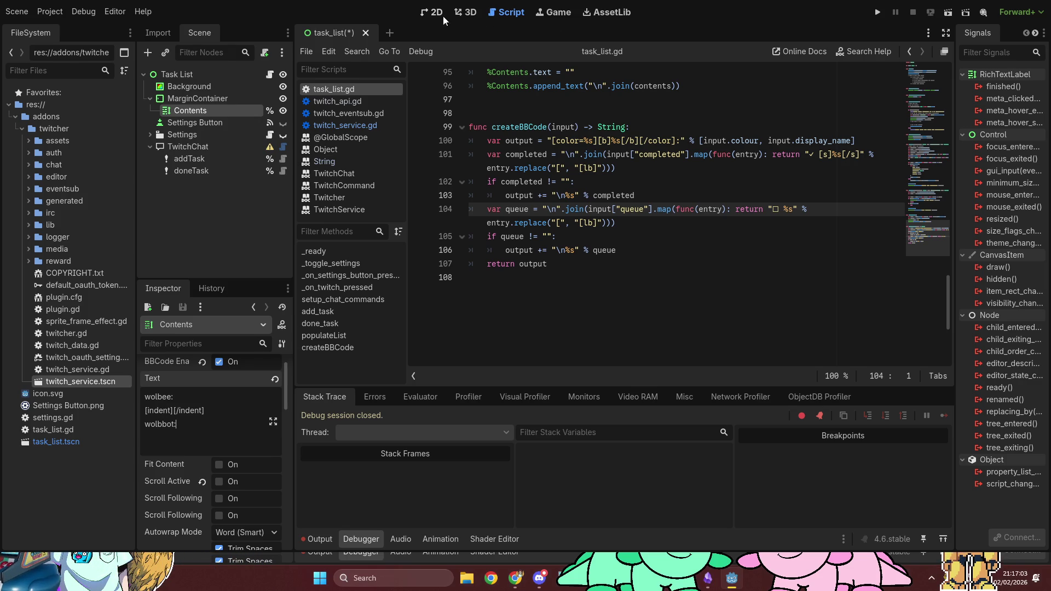
# In the 2D view, type task1 between the Contents label's indent tags to preview it.
pyautogui.click(425, 14)
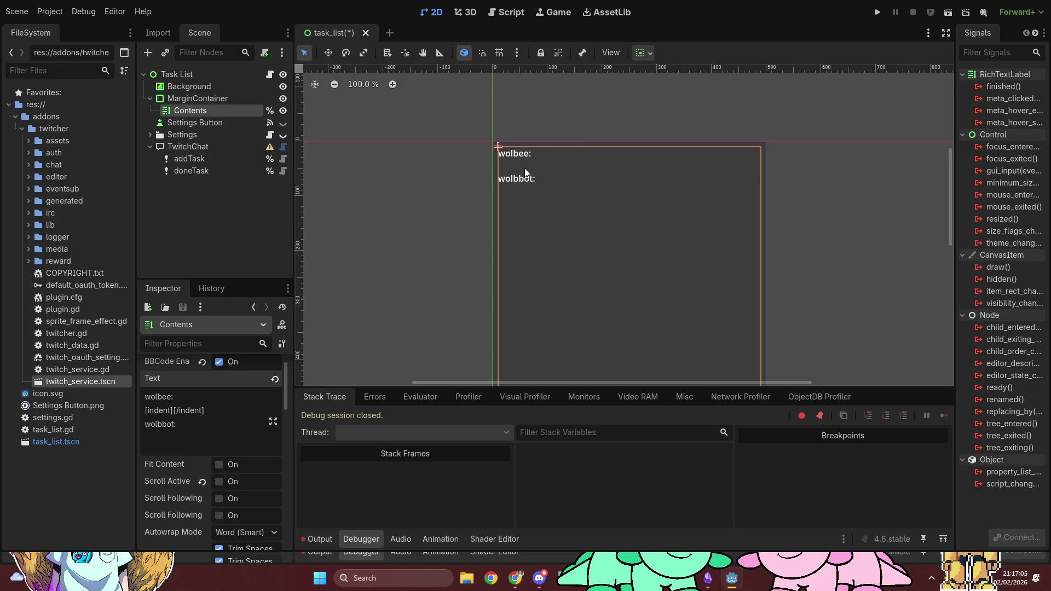
pyautogui.click(456, 192)
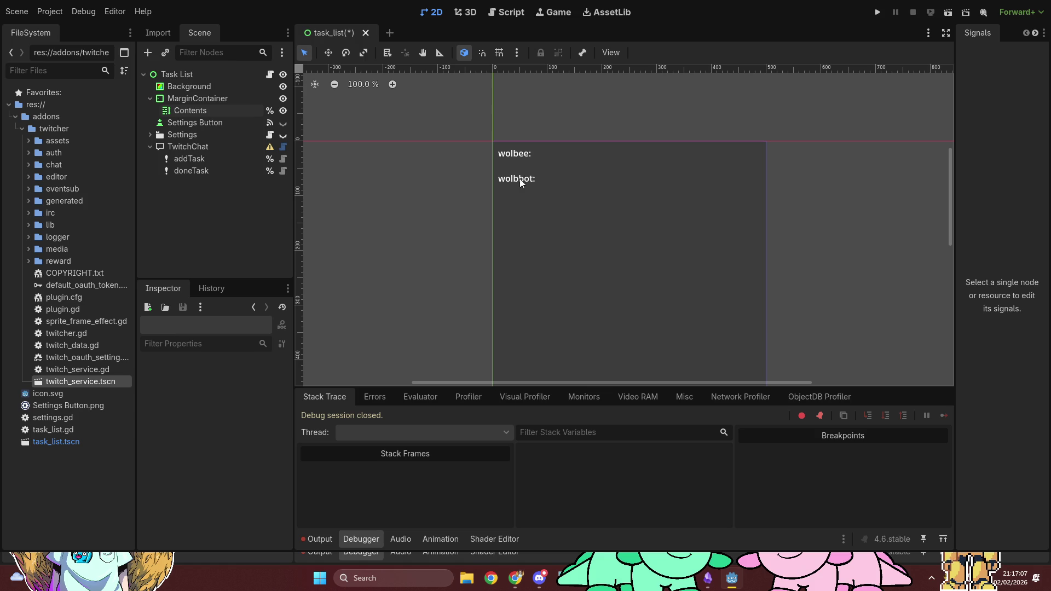
pyautogui.click(197, 112)
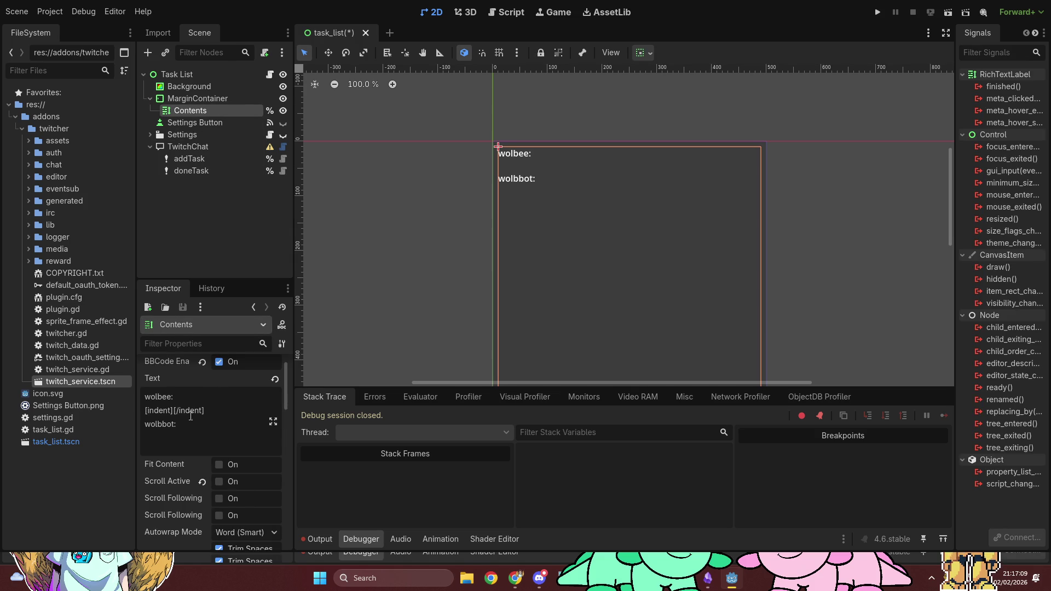
pyautogui.click(212, 394)
pyautogui.press('Delete')
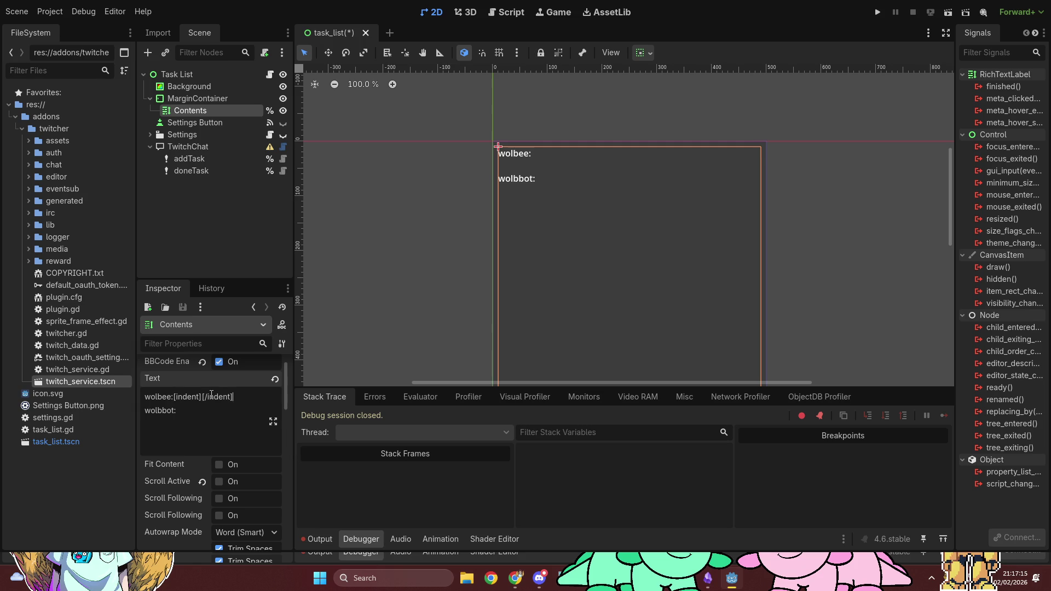
pyautogui.hotkey('ctrl', 'z')
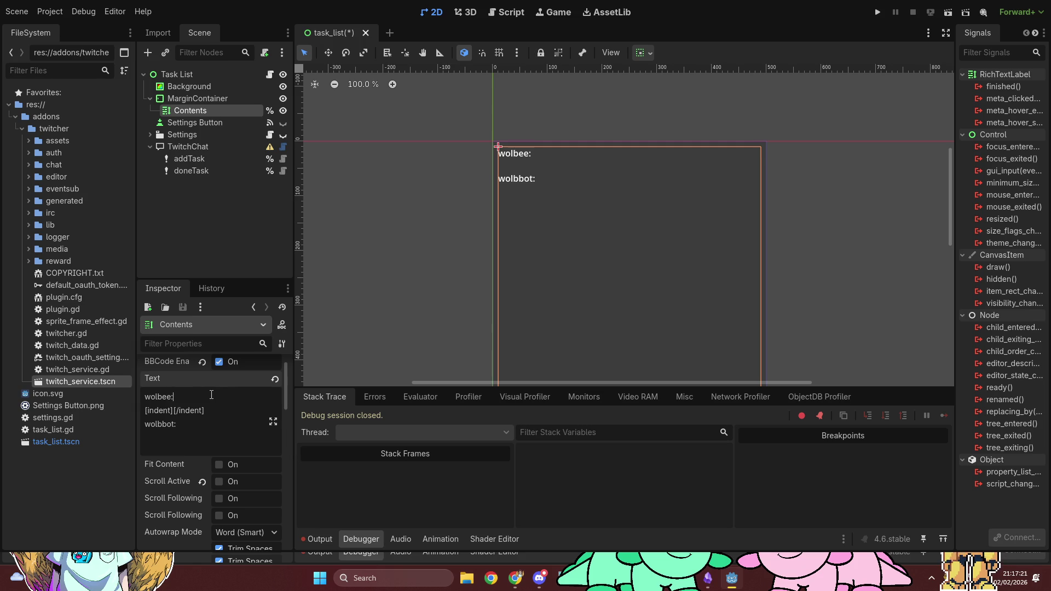
pyautogui.write('t')
pyautogui.write('ask1')
# Clear all of the Contents label's sample text.
pyautogui.hotkey('ctrl', 'a')
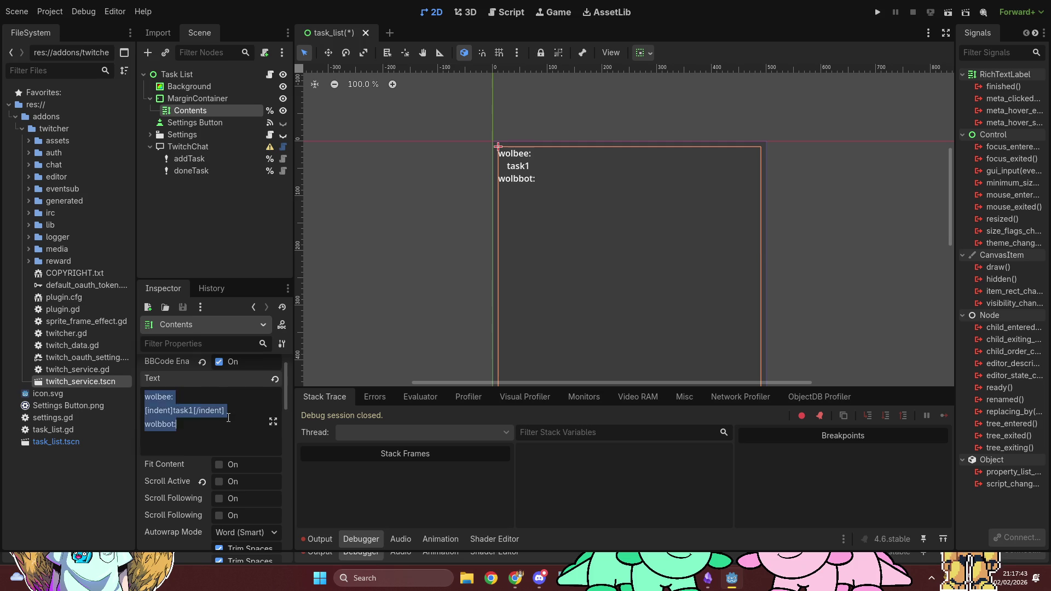
pyautogui.press('BackSpace')
pyautogui.click(501, 13)
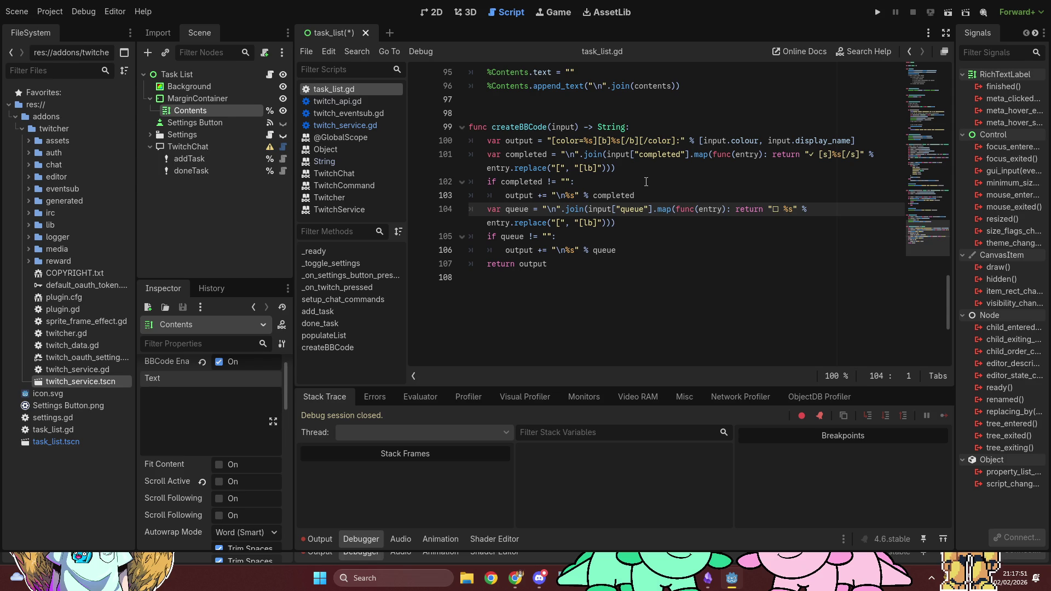
# Delete the separate if completed and if queue blocks, leaving a blank line before return output.
pyautogui.moveTo(647, 197); pyautogui.dragTo(656, 172)
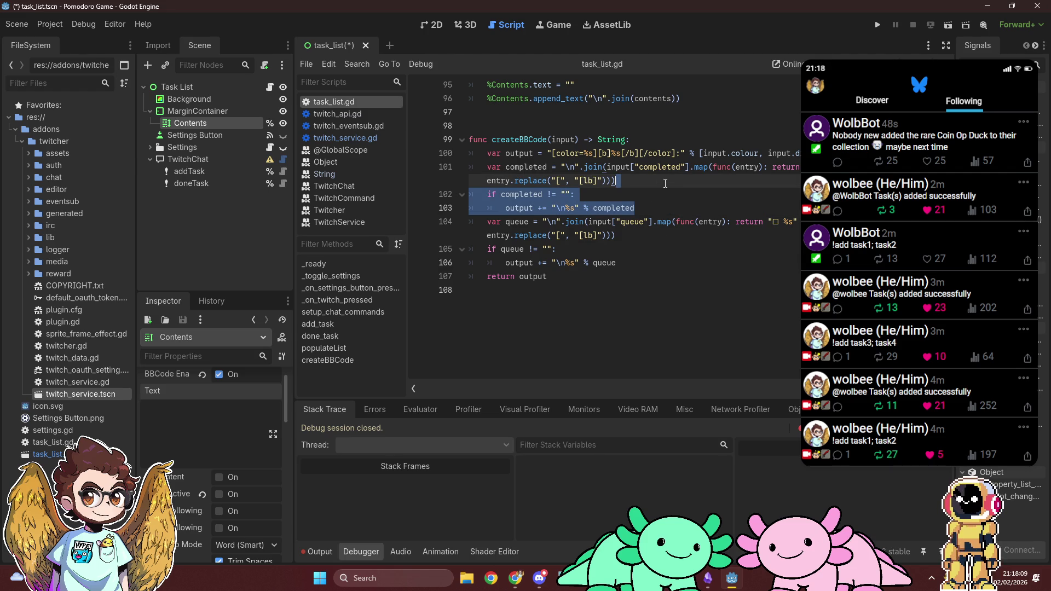
pyautogui.click(665, 182)
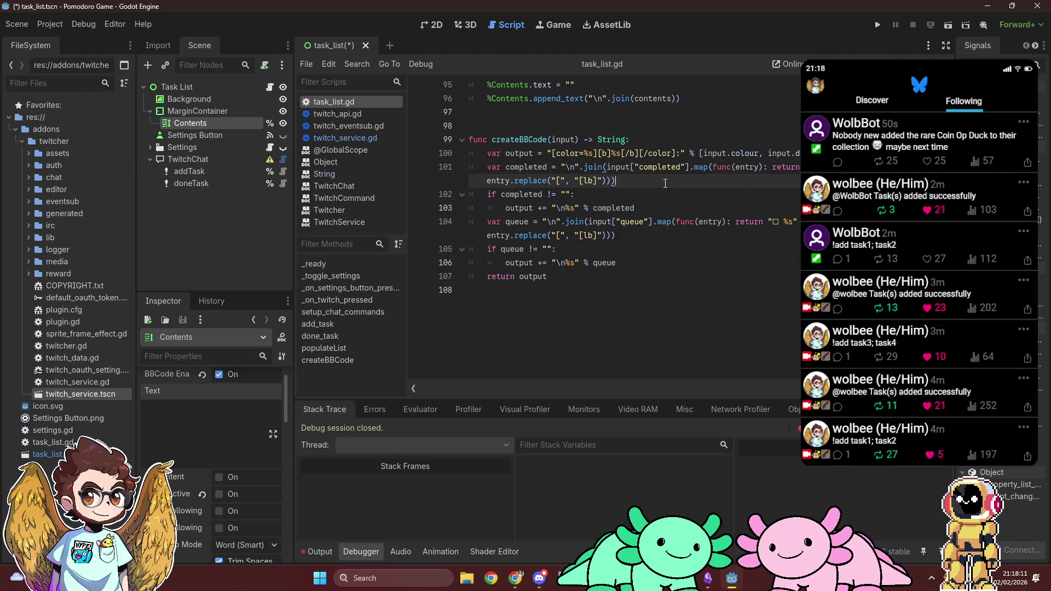
pyautogui.keyDown('shift'); pyautogui.click(654, 208); pyautogui.keyUp('shift')
pyautogui.press('BackSpace')
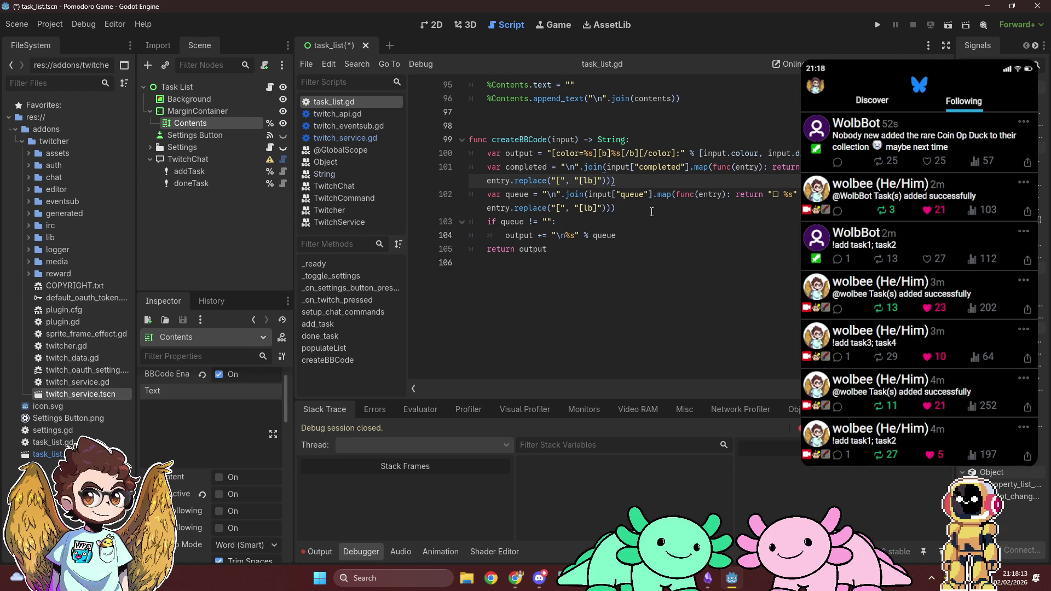
pyautogui.moveTo(651, 211); pyautogui.dragTo(660, 236)
pyautogui.press('BackSpace')
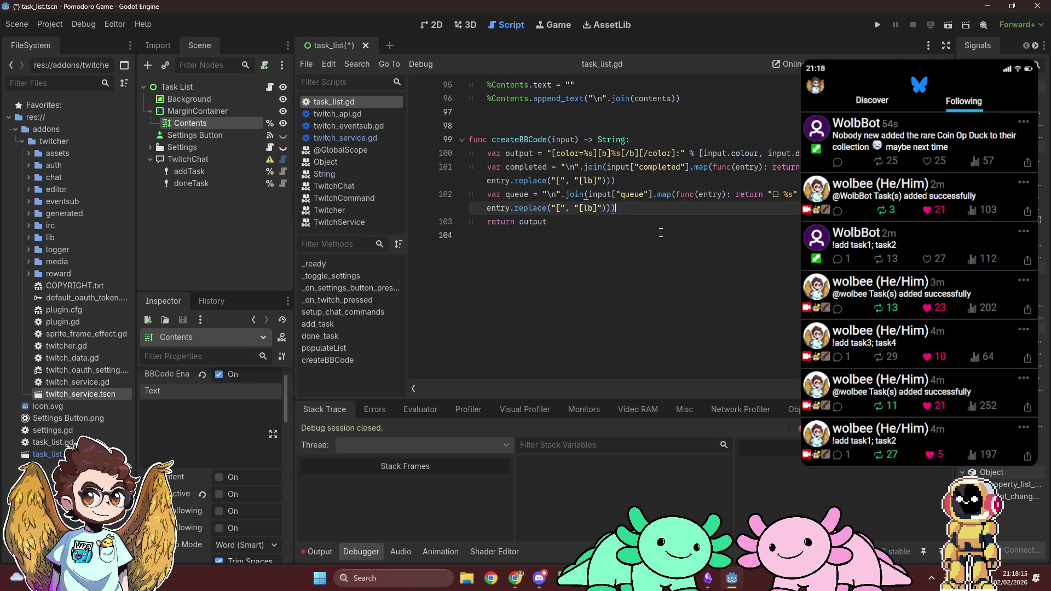
pyautogui.press('Return')
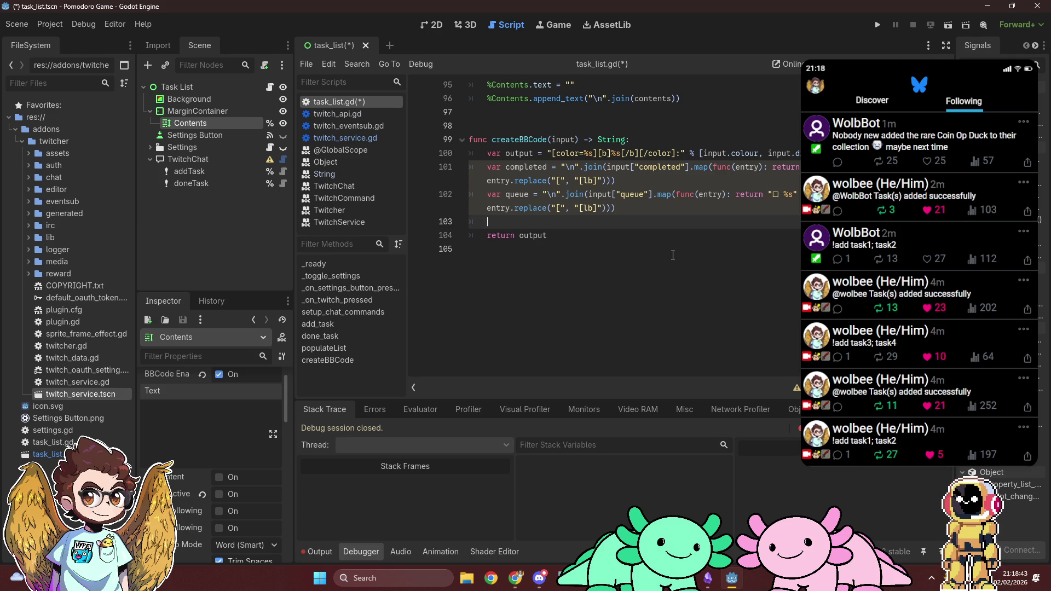
# Add an if completed != "" or queue != "": check that appends "[indent]%s[/indent]" % to output.
pyautogui.write('if completed ')
pyautogui.write('!= "" or ')
pyautogui.write('queue')
pyautogui.write(' != "":')
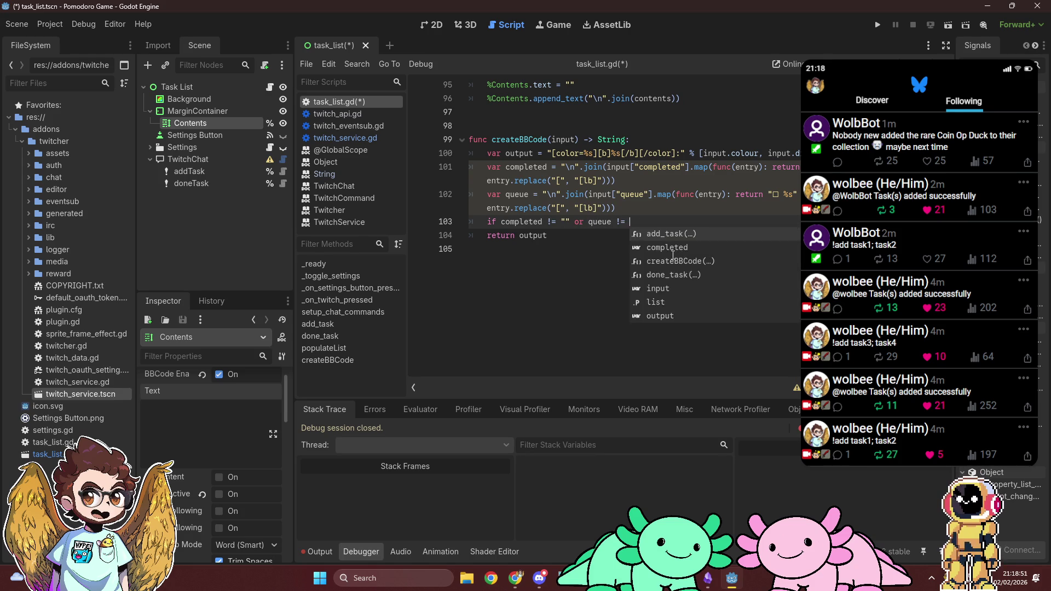
pyautogui.press('Return')
pyautogui.write('output')
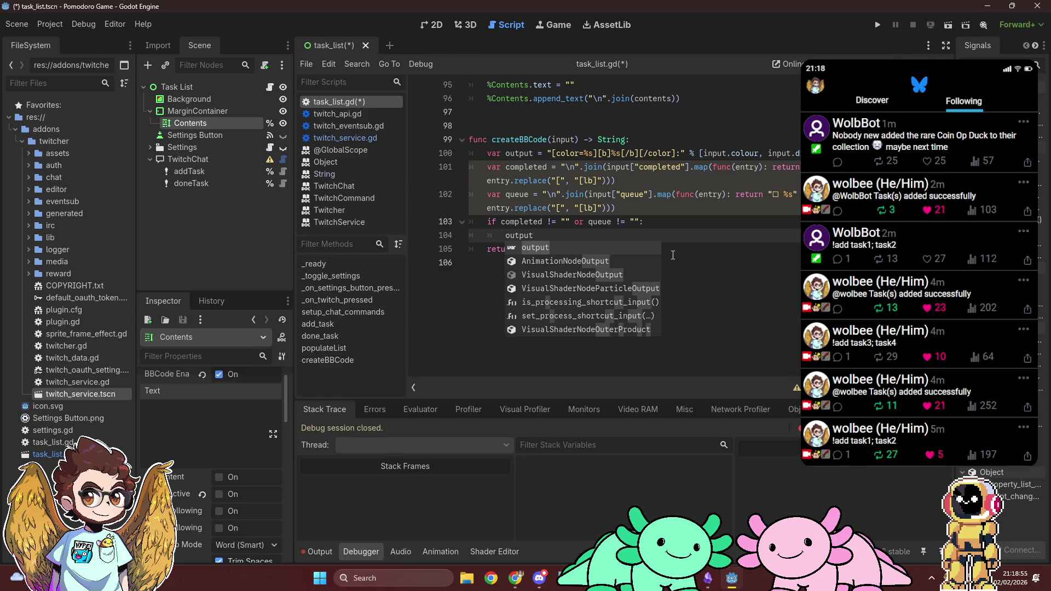
pyautogui.write(' += "[inde')
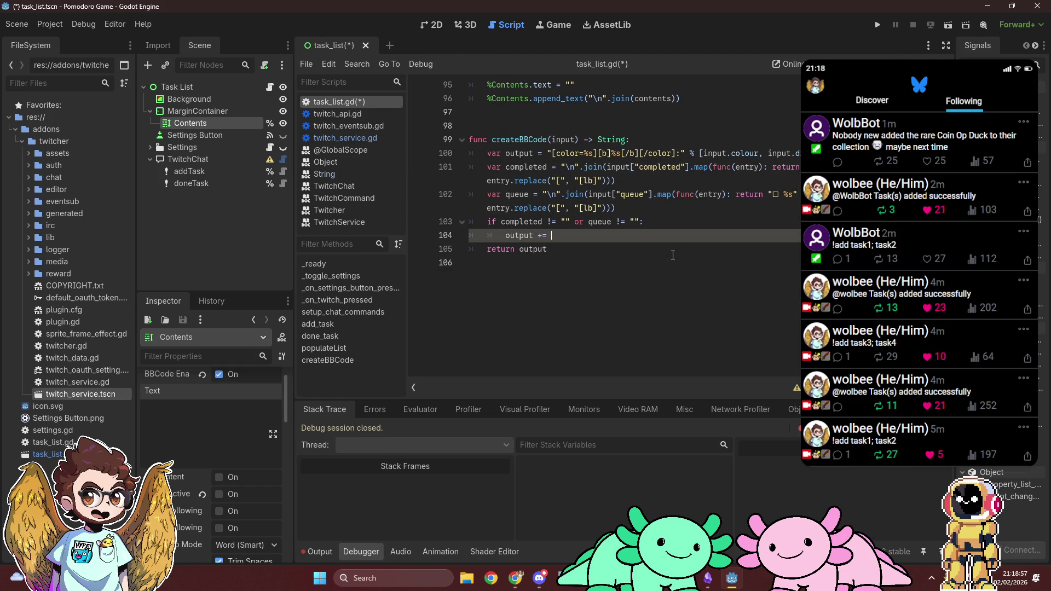
pyautogui.write('nt')
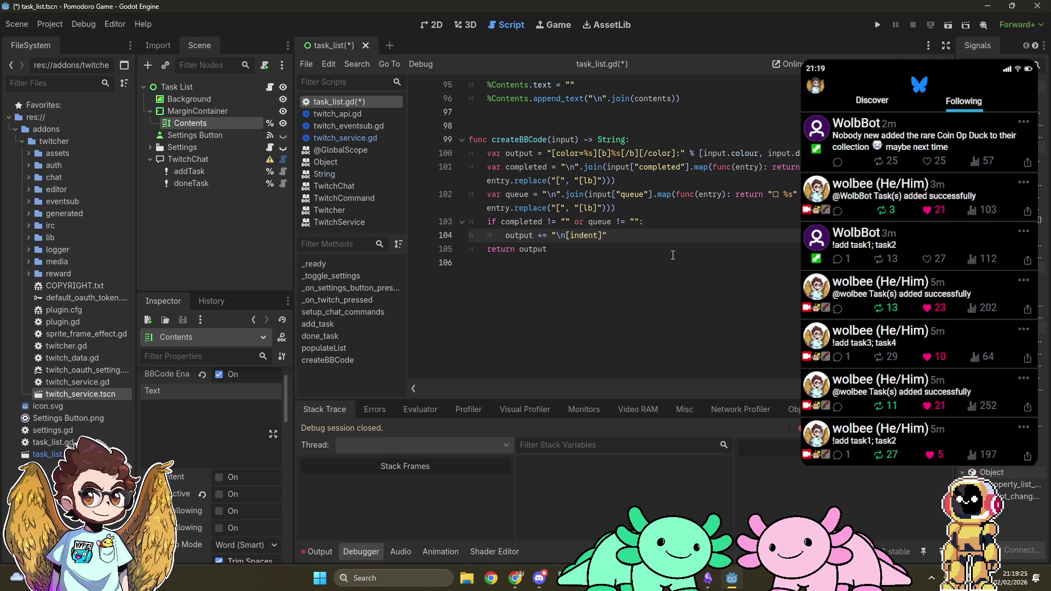
pyautogui.write('%s')
pyautogui.write('[/')
pyautogui.write('indent]"')
pyautogui.write(' %')
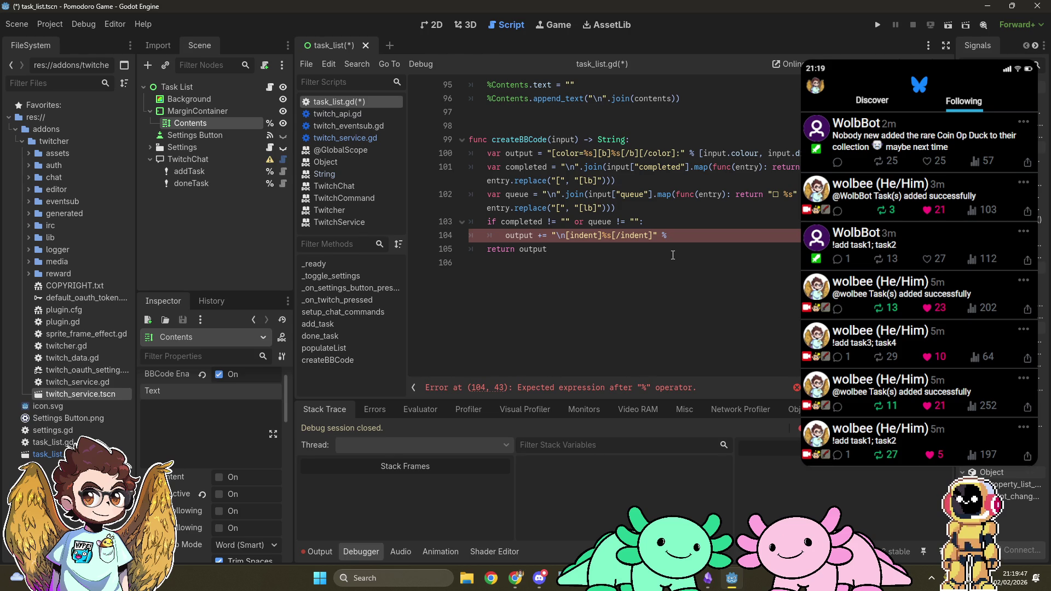
# Remove the trailing operator causing the error on the output line and return to the if condition.
pyautogui.press('BackSpace')
pyautogui.press('BackSpace')
pyautogui.press('BackSpace')
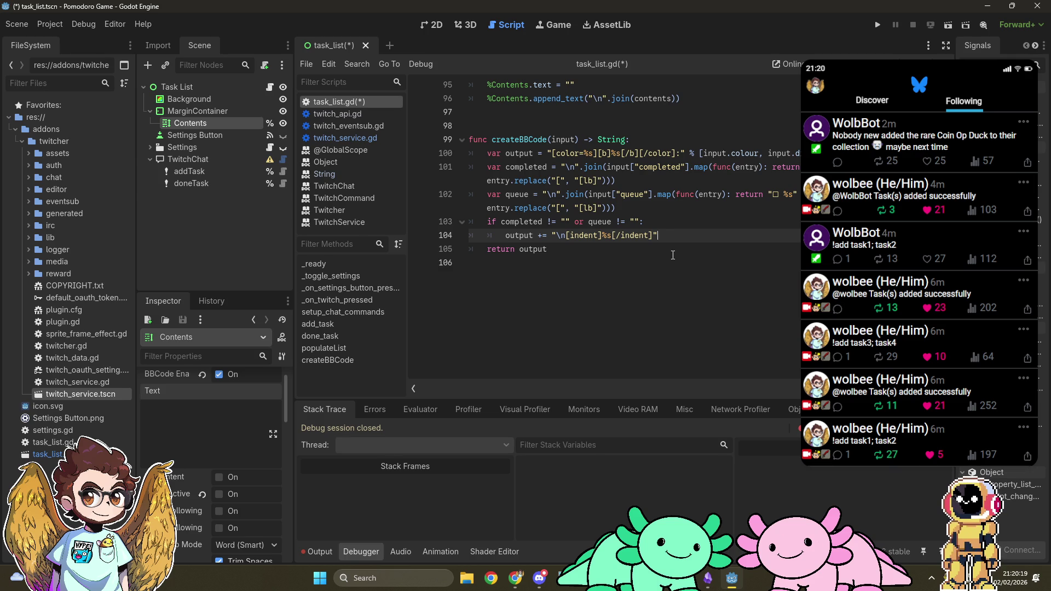
pyautogui.press('Up')
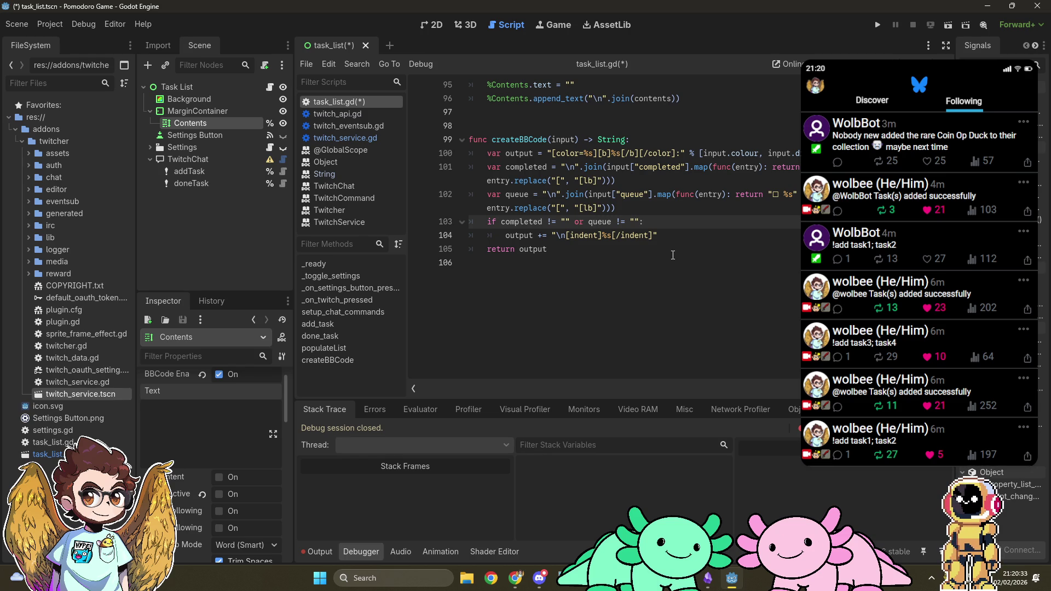
pyautogui.scroll(2, 673, 255)
pyautogui.scroll(6, 673, 255)
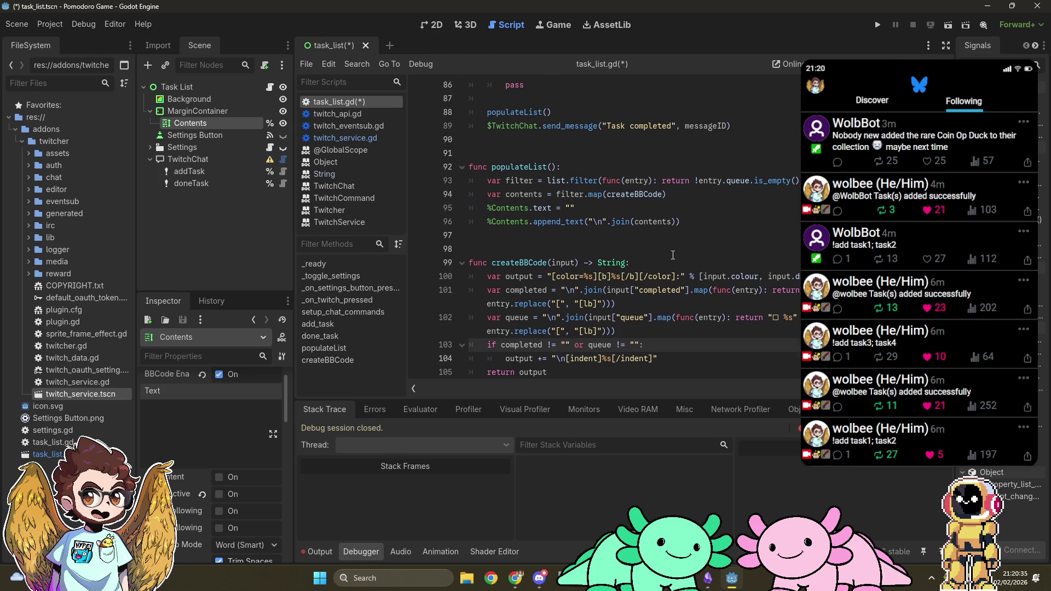
pyautogui.scroll(5, 672, 255)
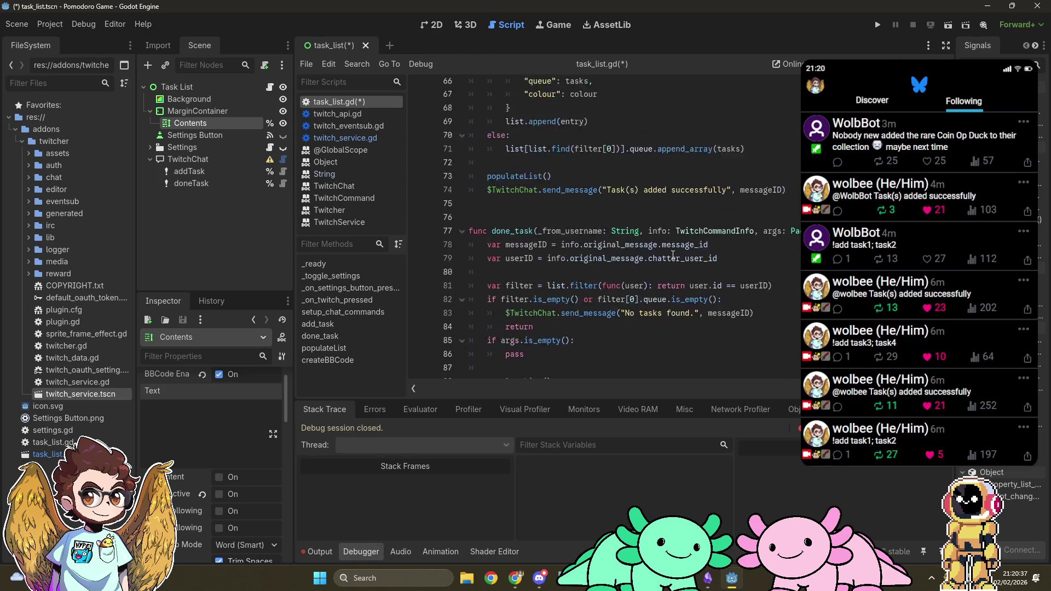
pyautogui.scroll(3, 673, 255)
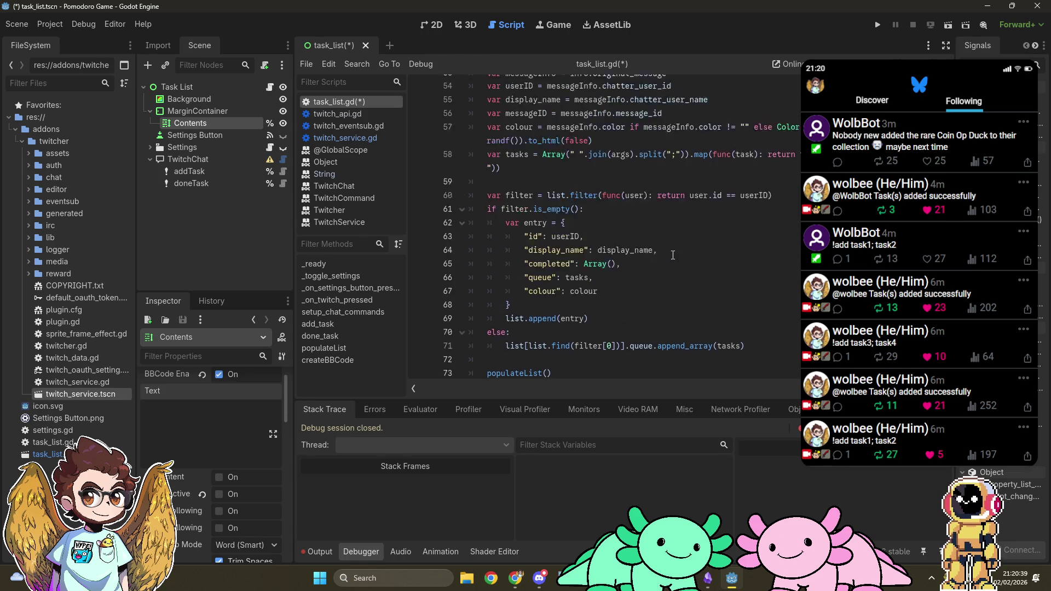
pyautogui.scroll(-3, 672, 255)
pyautogui.scroll(-1, 673, 255)
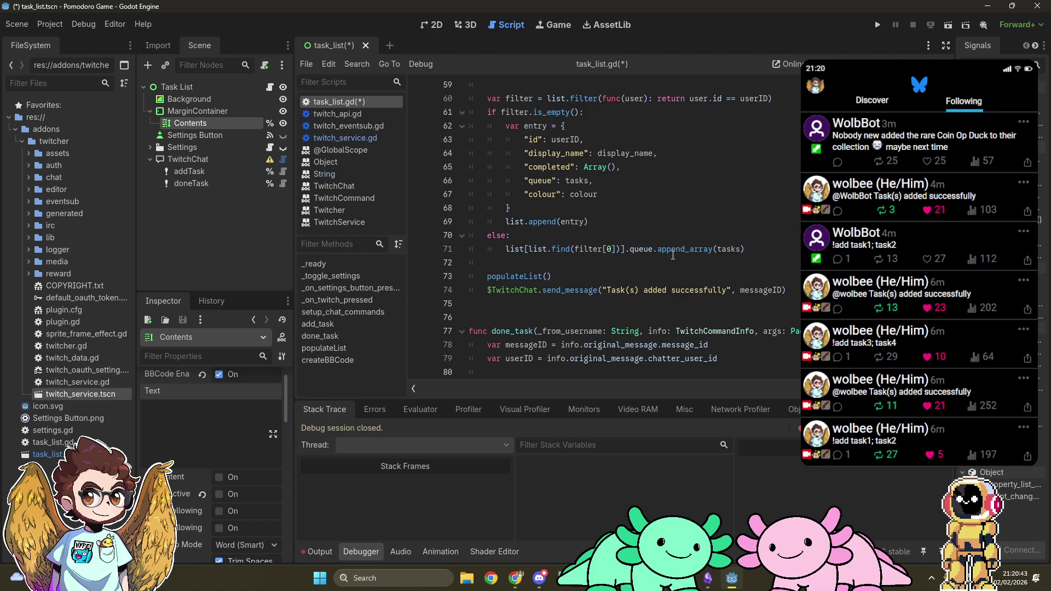
pyautogui.scroll(2, 672, 255)
pyautogui.scroll(-10, 672, 255)
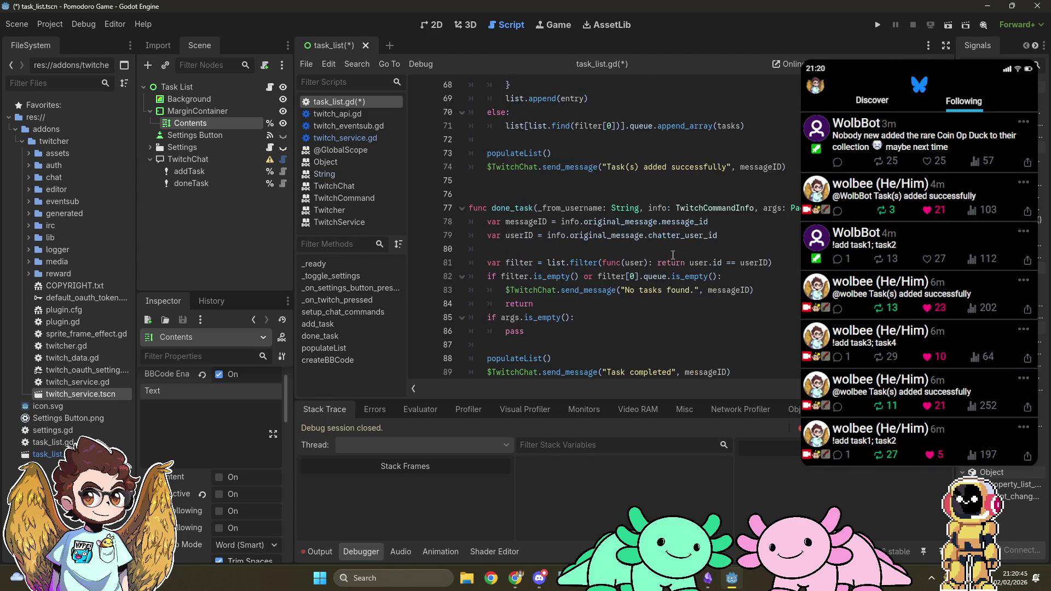
pyautogui.scroll(-1, 673, 255)
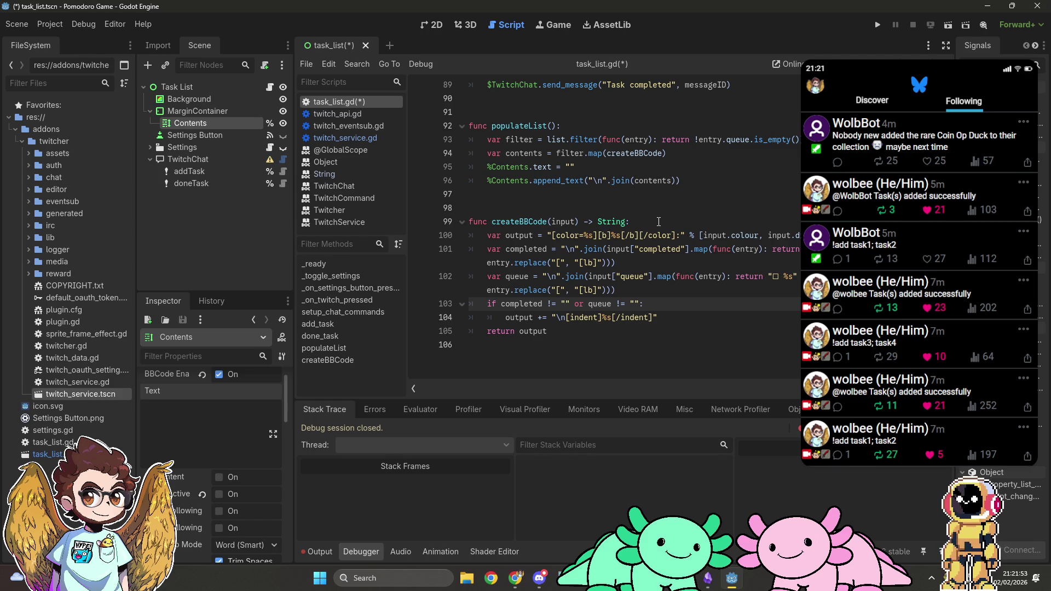
# Evaluate a scratch "\n".join(["a", ...]) expression on line 105, then delete that line.
pyautogui.click(692, 317)
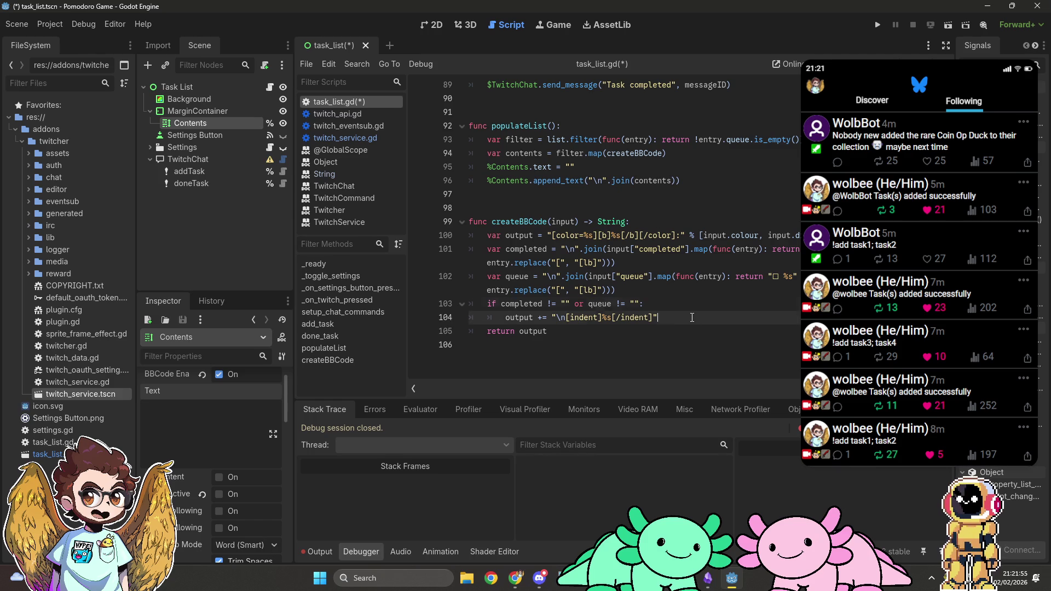
pyautogui.press('Return')
pyautogui.write('"')
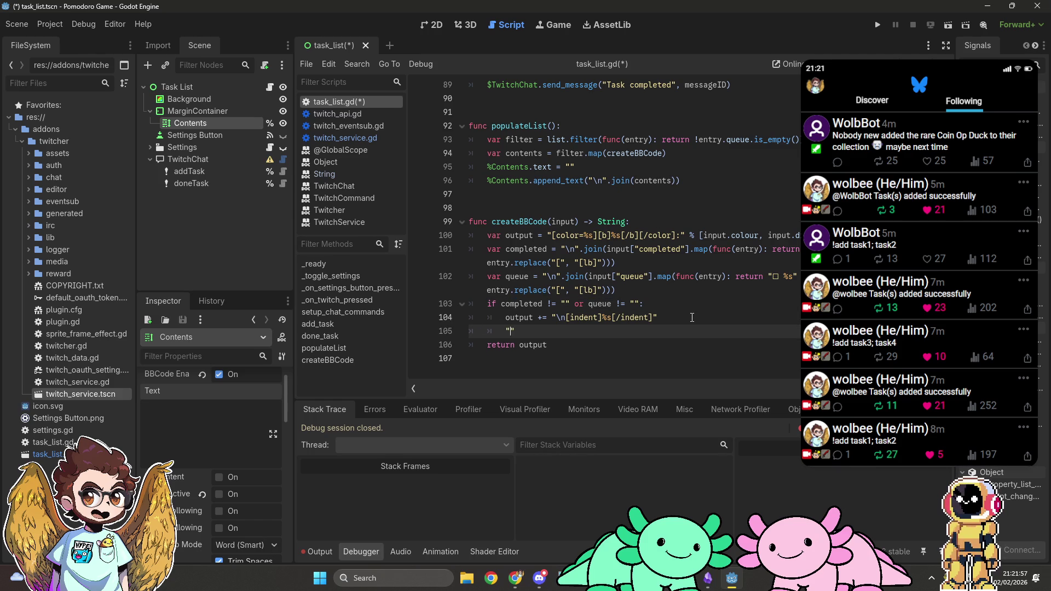
pyautogui.write('\\n".join(')
pyautogui.write('[')
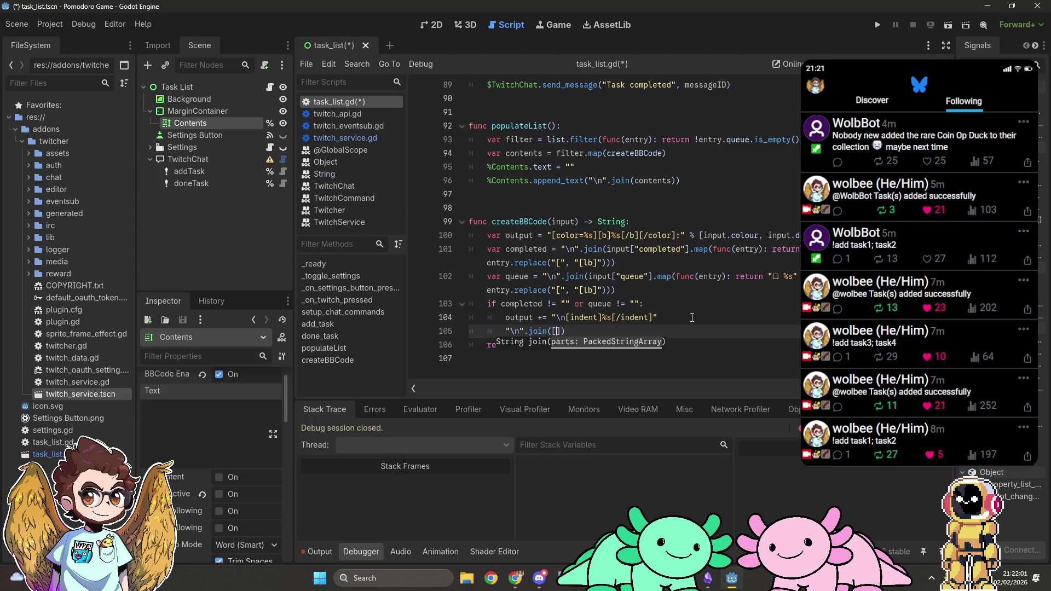
pyautogui.write('"')
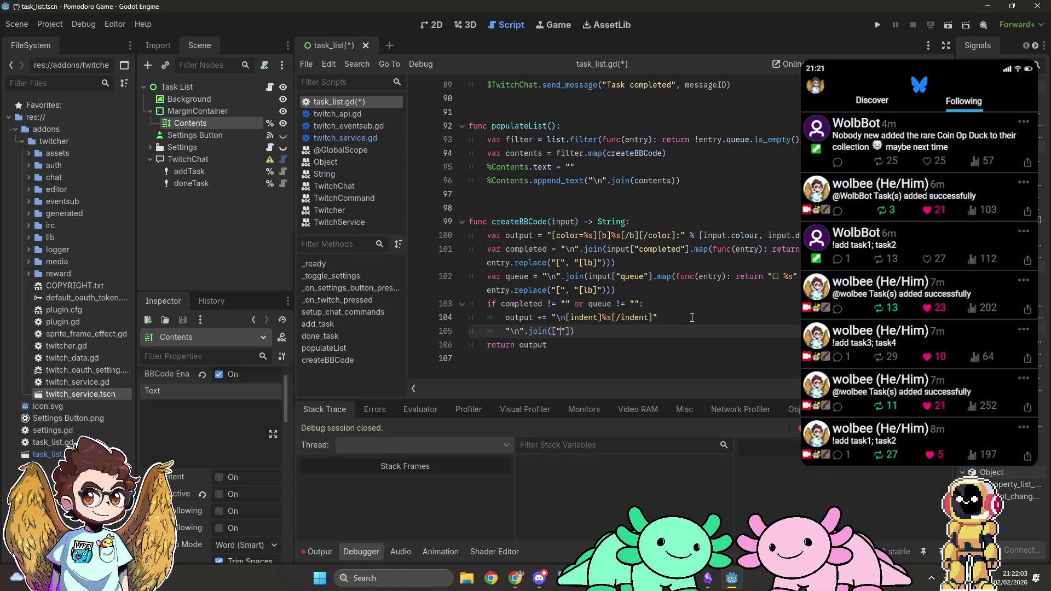
pyautogui.write('a", "')
pyautogui.hotkey('shift', 'Home')
pyautogui.hotkey('ctrl', 'shift', 'e')
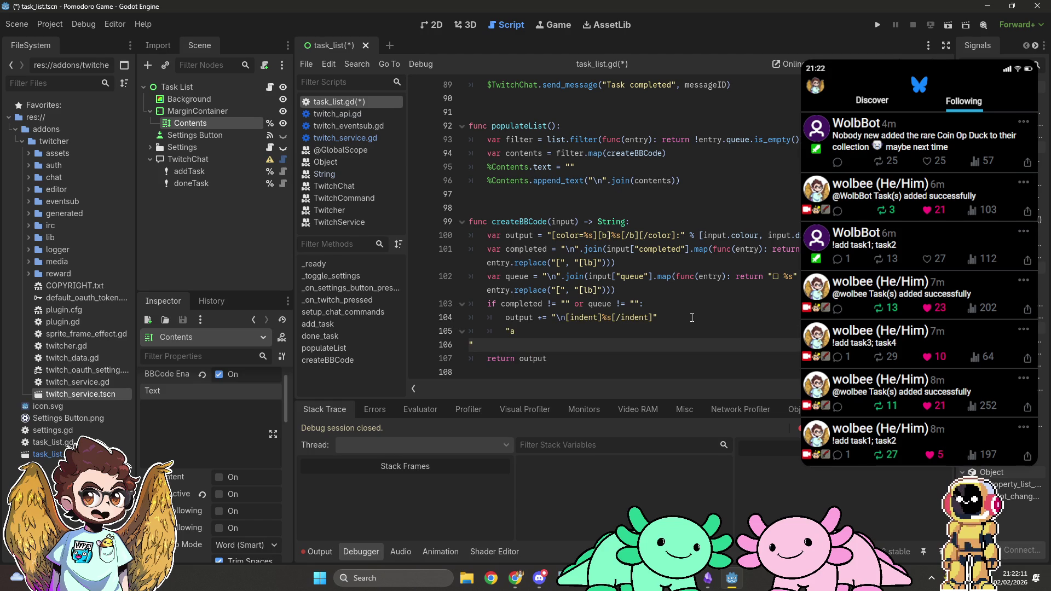
pyautogui.hotkey('ctrl', 'z')
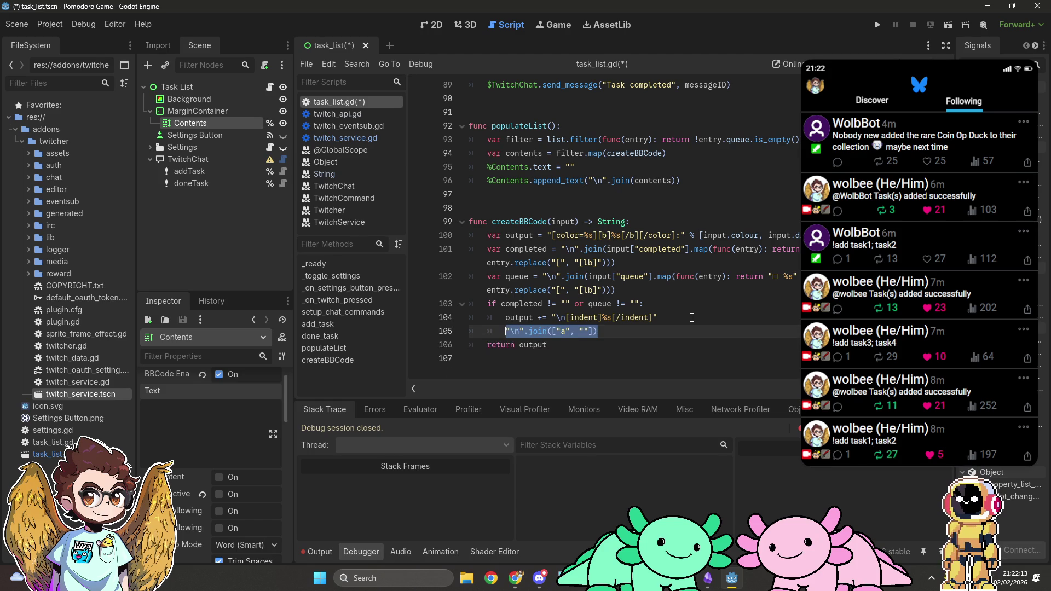
pyautogui.press('Right')
pyautogui.press('Left')
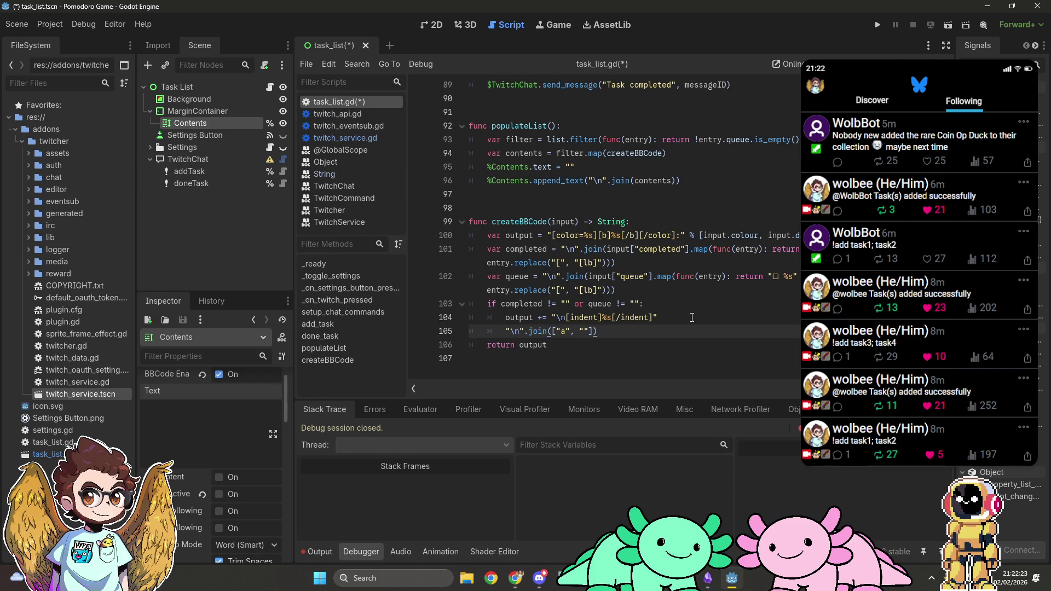
pyautogui.hotkey('shift', 'Up')
pyautogui.hotkey('shift', 'End')
pyautogui.press('Delete')
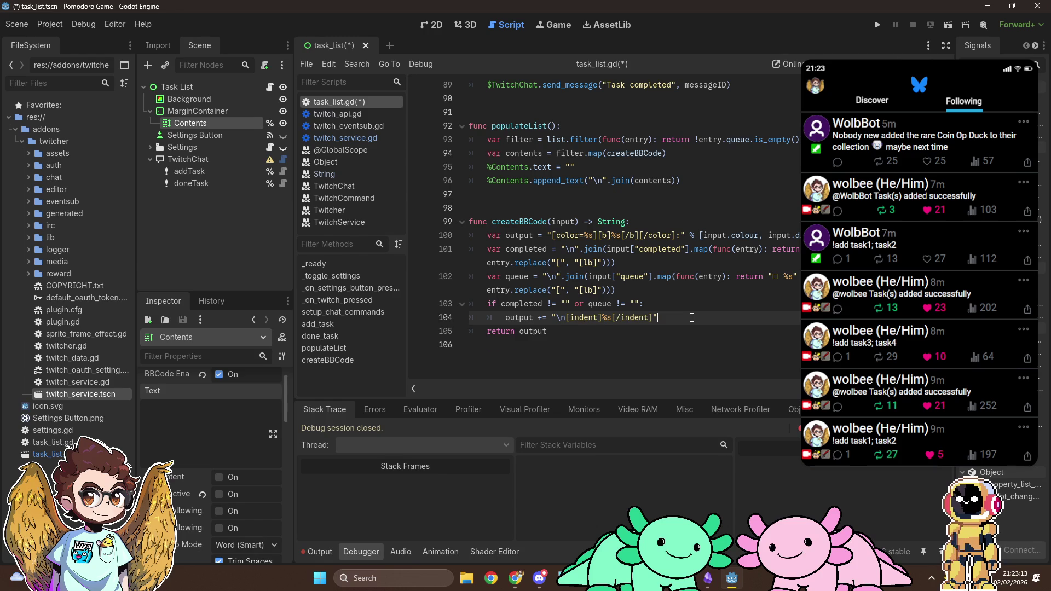
# Add "\n".join(["", ""]) == "\n" on line 105 and evaluate it, confirming it is true.
pyautogui.press('Return')
pyautogui.write('"\\n".join')
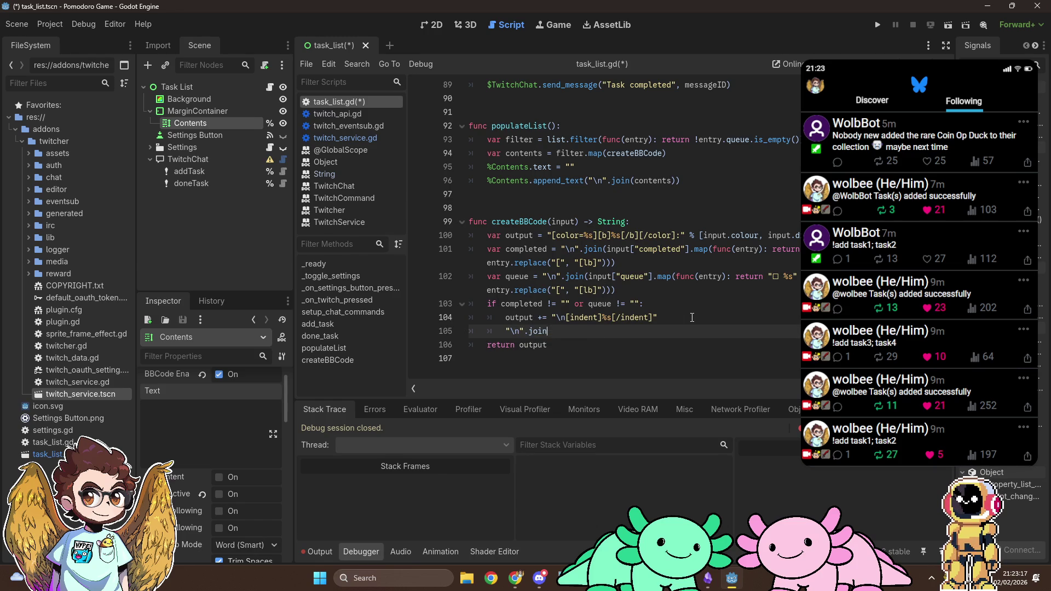
pyautogui.write('(["')
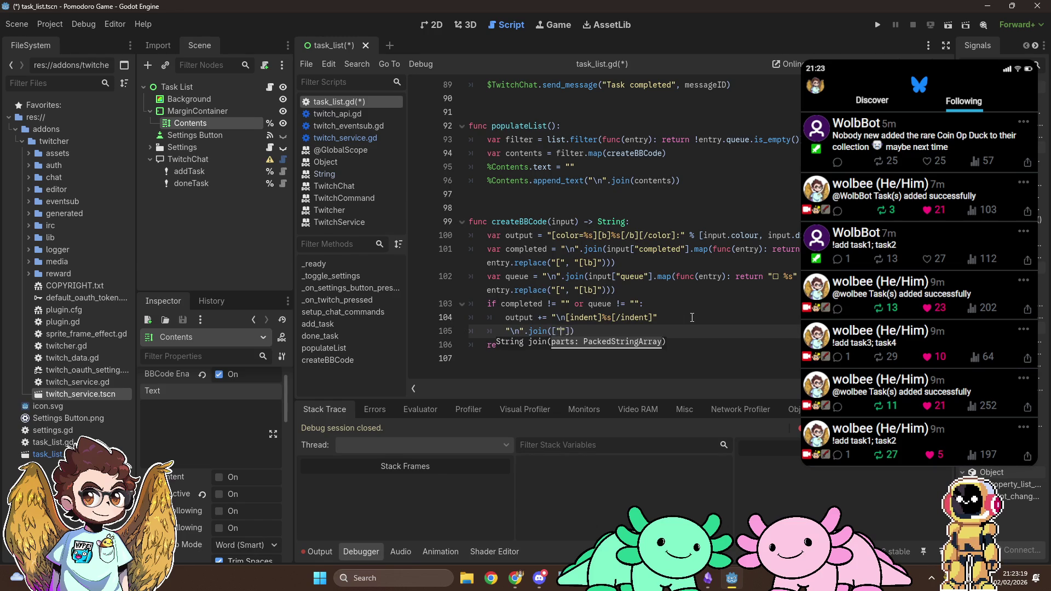
pyautogui.write('", "')
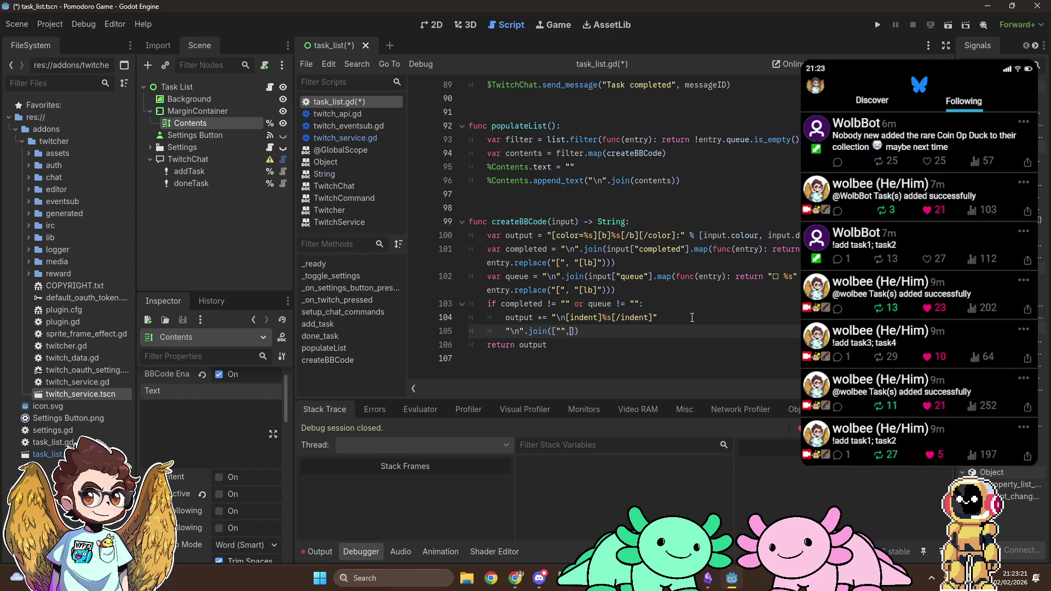
pyautogui.hotkey('shift', 'Home')
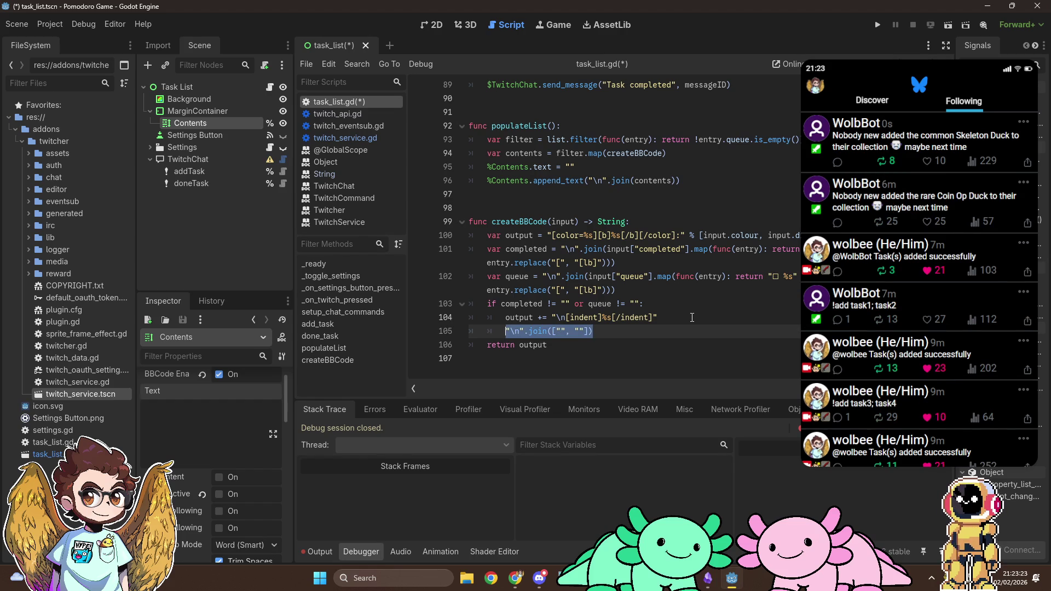
pyautogui.write('"')
pyautogui.press('Return')
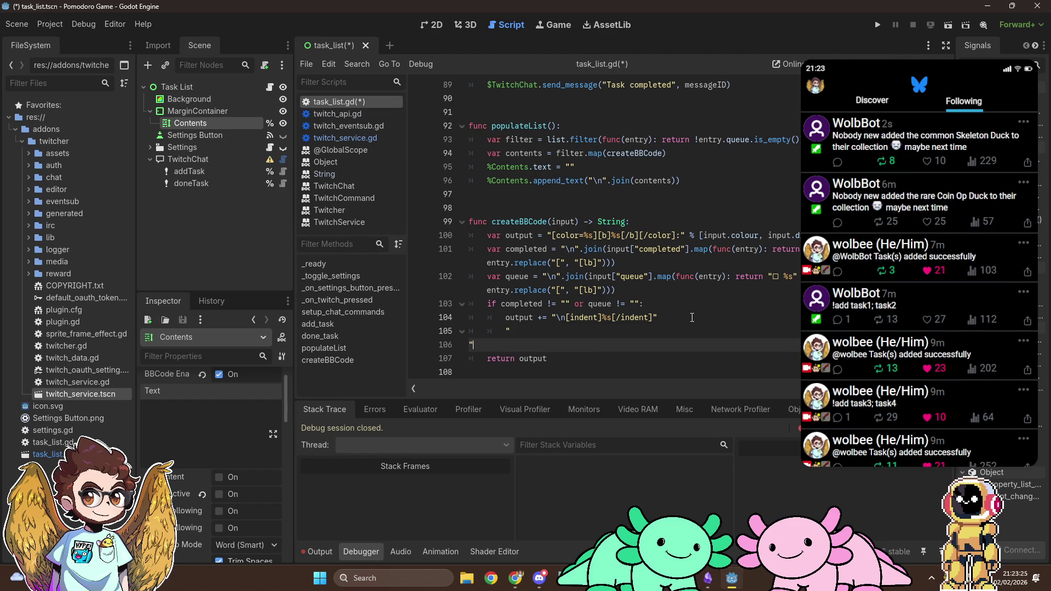
pyautogui.hotkey('ctrl', 'z')
pyautogui.hotkey('ctrl', 'z')
pyautogui.press('End')
pyautogui.write('== "\\n')
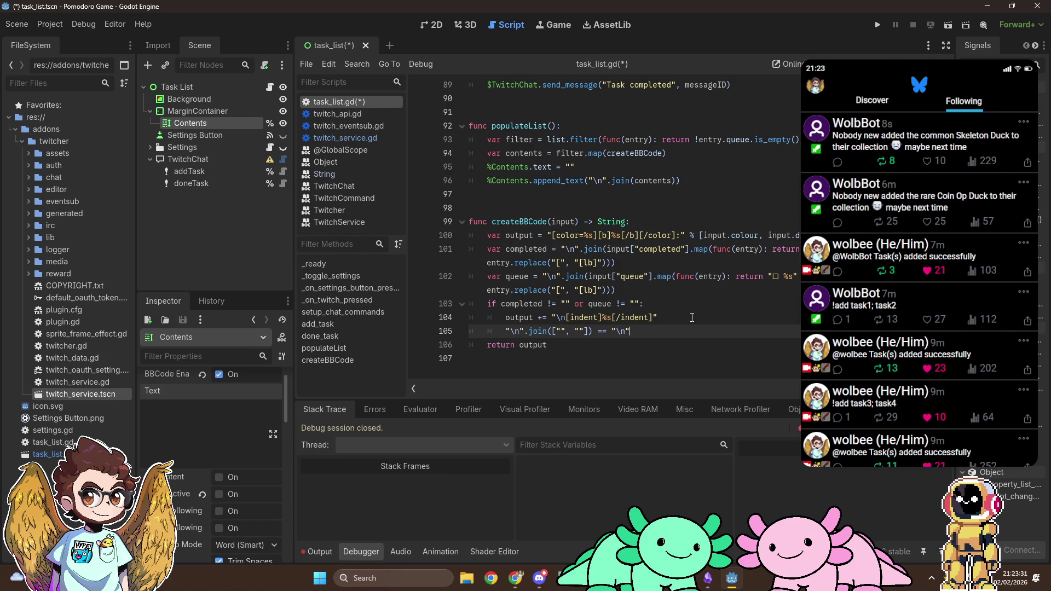
pyautogui.hotkey('shift', 'Home')
pyautogui.hotkey('ctrl', 'shift', 'e')
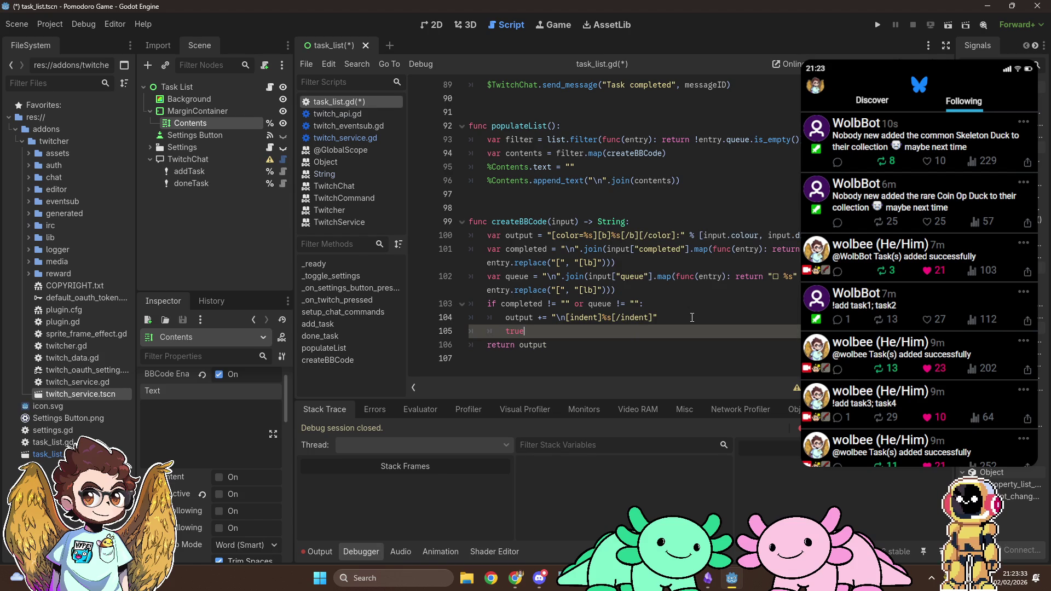
pyautogui.hotkey('ctrl', 'z')
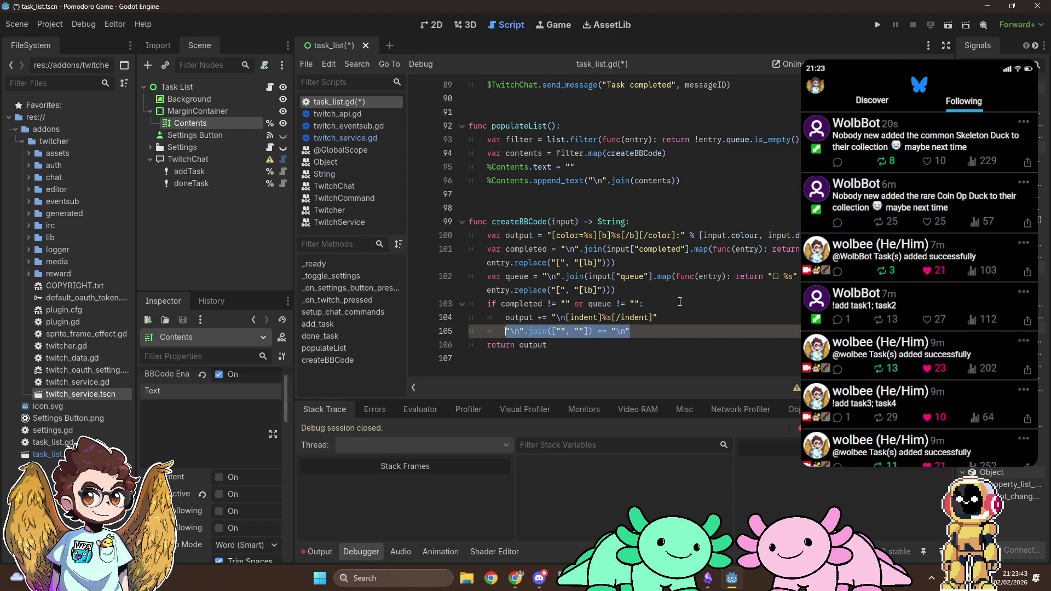
pyautogui.click(676, 330)
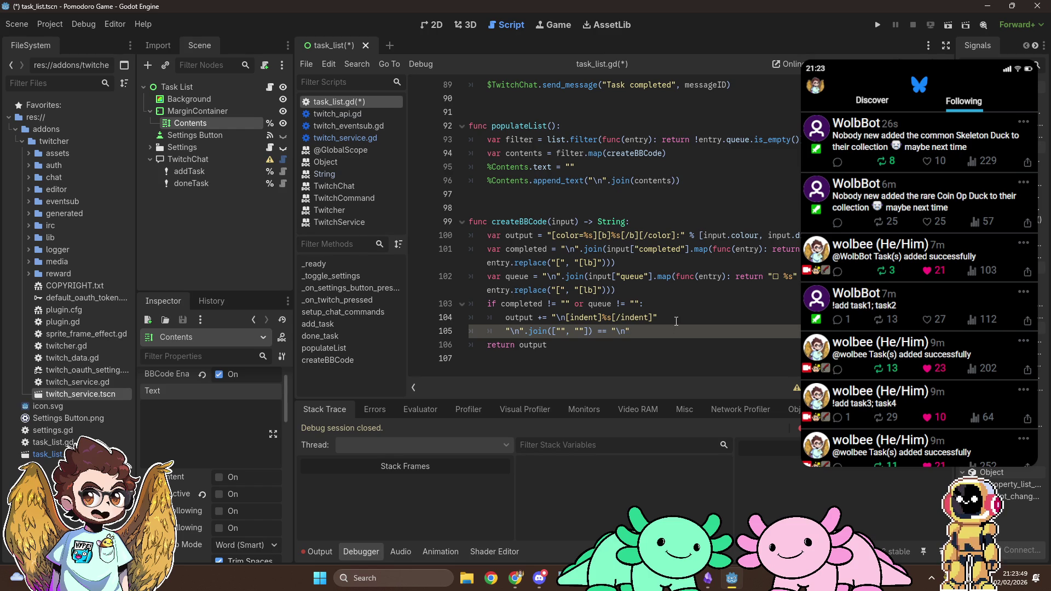
pyautogui.scroll(-1, 689, 290)
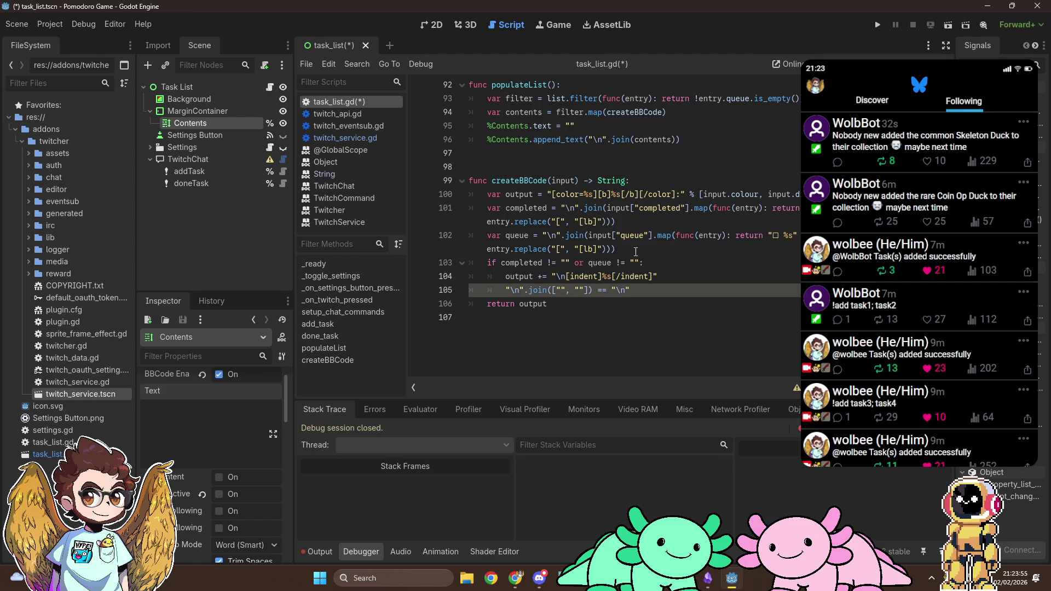
pyautogui.click(655, 248)
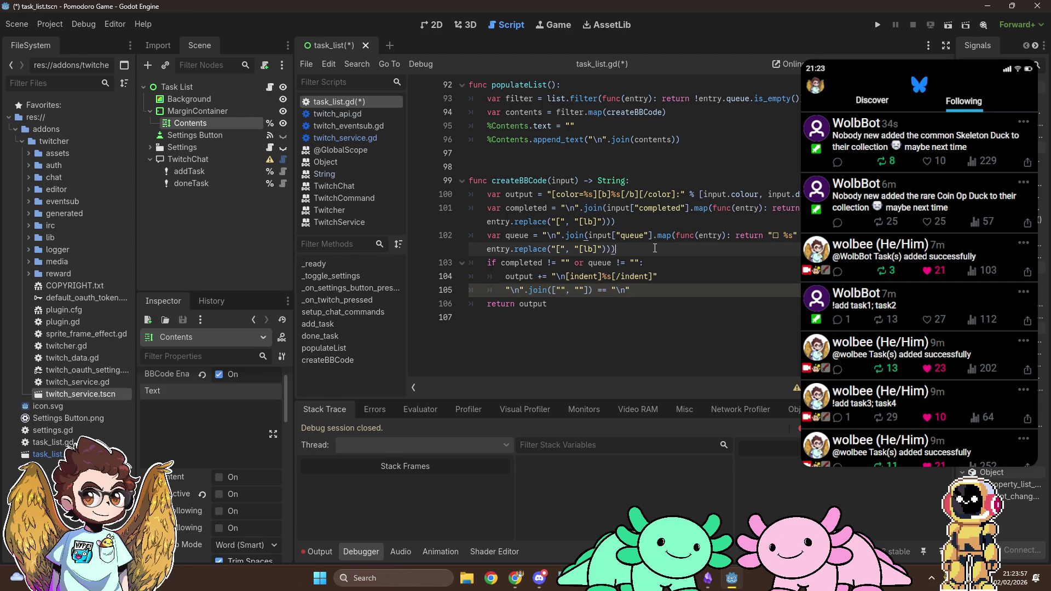
# Add var test = "\n".join([completed, queue]) and use test in the if condition and output format.
pyautogui.press('Return')
pyautogui.write('var test = ')
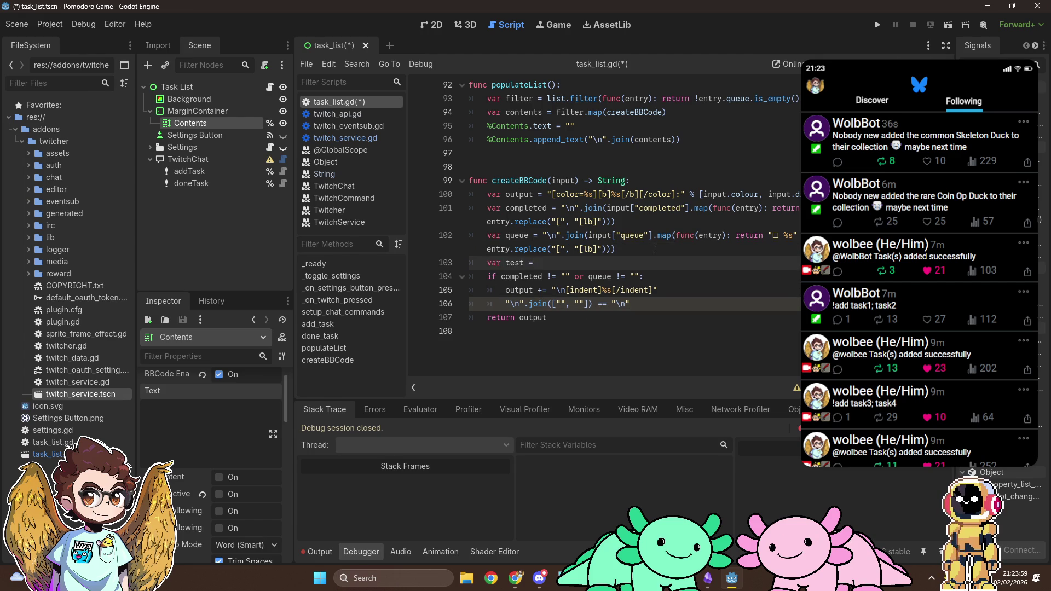
pyautogui.write('"\\n".join([completed, queue')
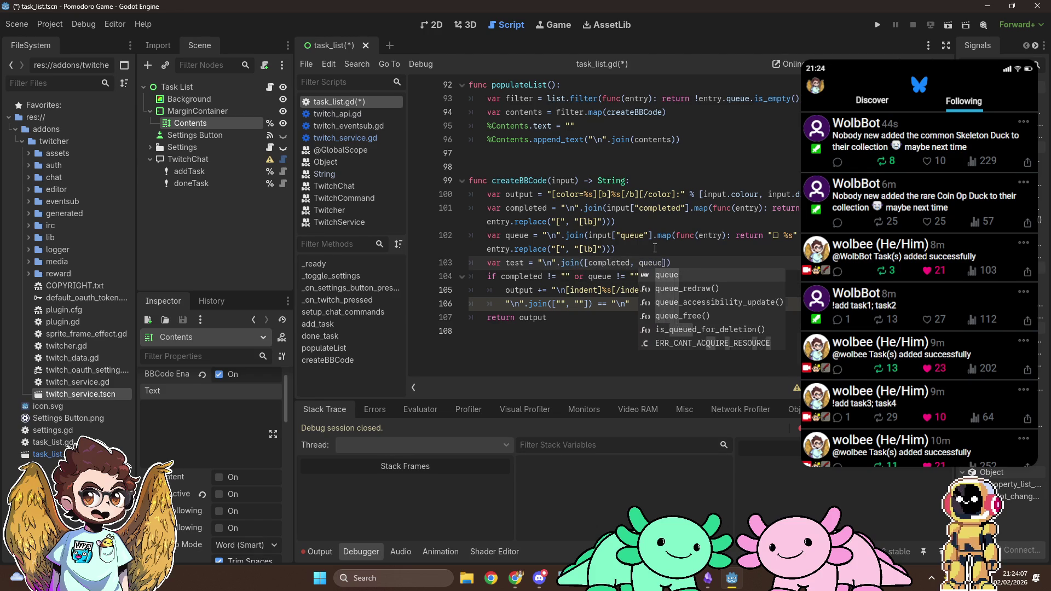
pyautogui.press('Escape')
pyautogui.press('Down')
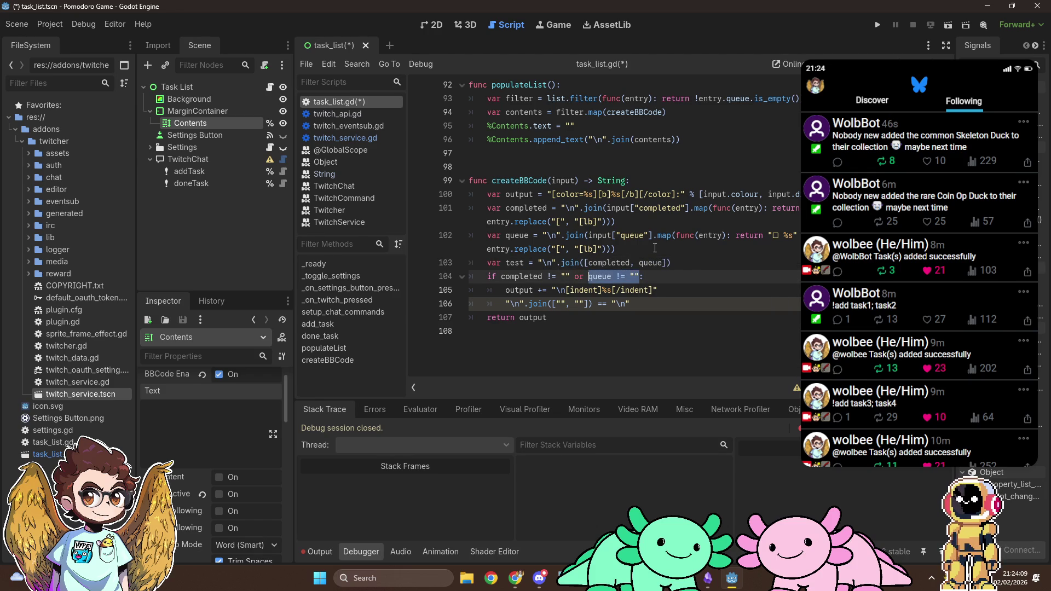
pyautogui.hotkey('ctrl', 'shift', 'Left')
pyautogui.hotkey('ctrl', 'shift', 'Left')
pyautogui.hotkey('ctrl', 'shift', 'Left')
pyautogui.hotkey('ctrl', 'shift', 'Right')
pyautogui.write('test !:')
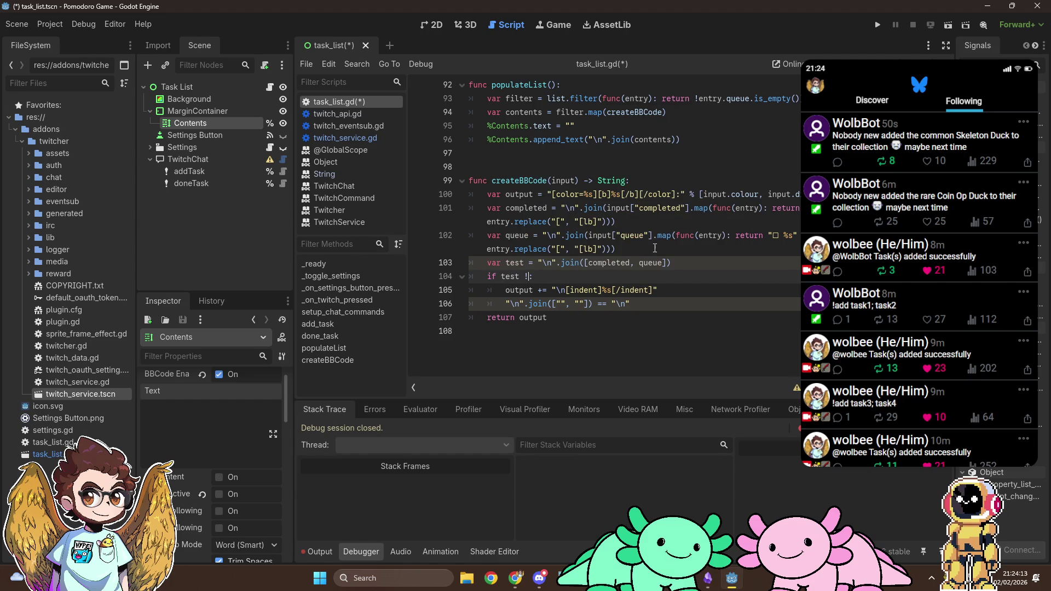
pyautogui.write('= "')
pyautogui.press('Down')
pyautogui.press('Down')
pyautogui.press('End')
pyautogui.write('% test')
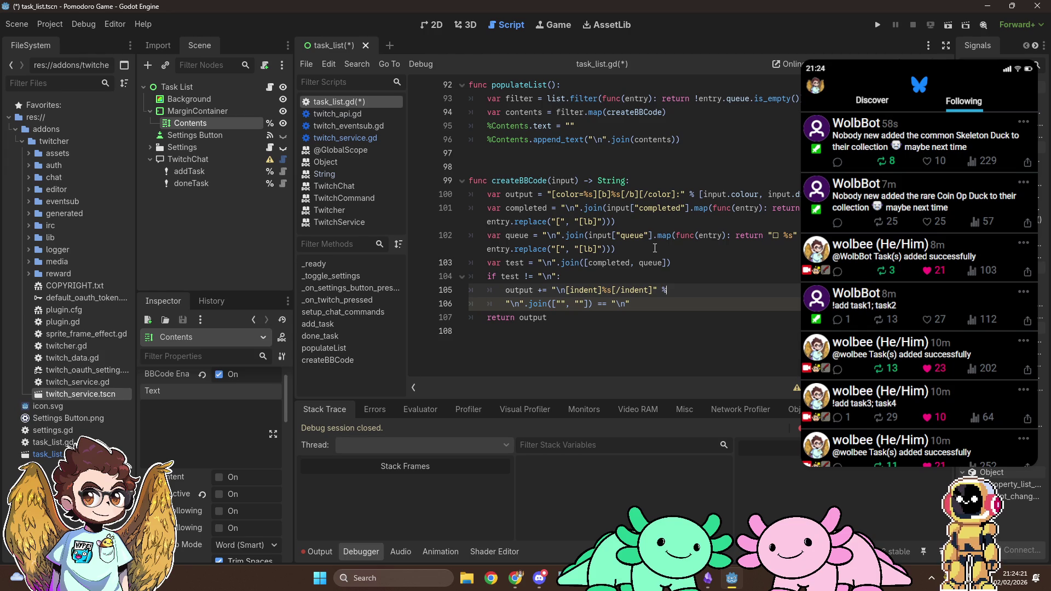
# Delete the leftover test comparison line and move up to populateList's filter on line 93.
pyautogui.hotkey('ctrl', 'shift', 'k')
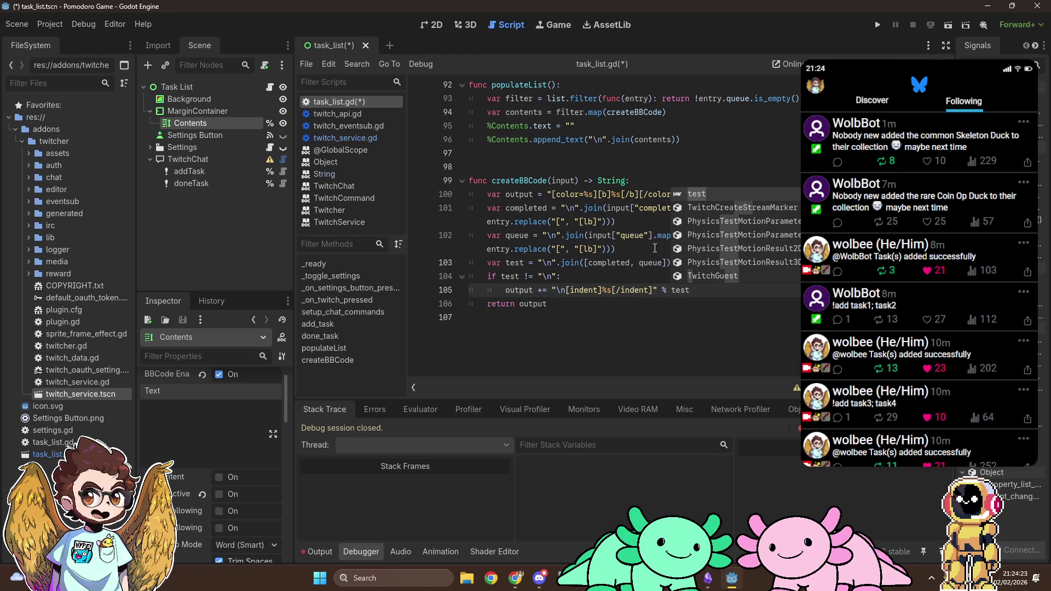
pyautogui.click(639, 277)
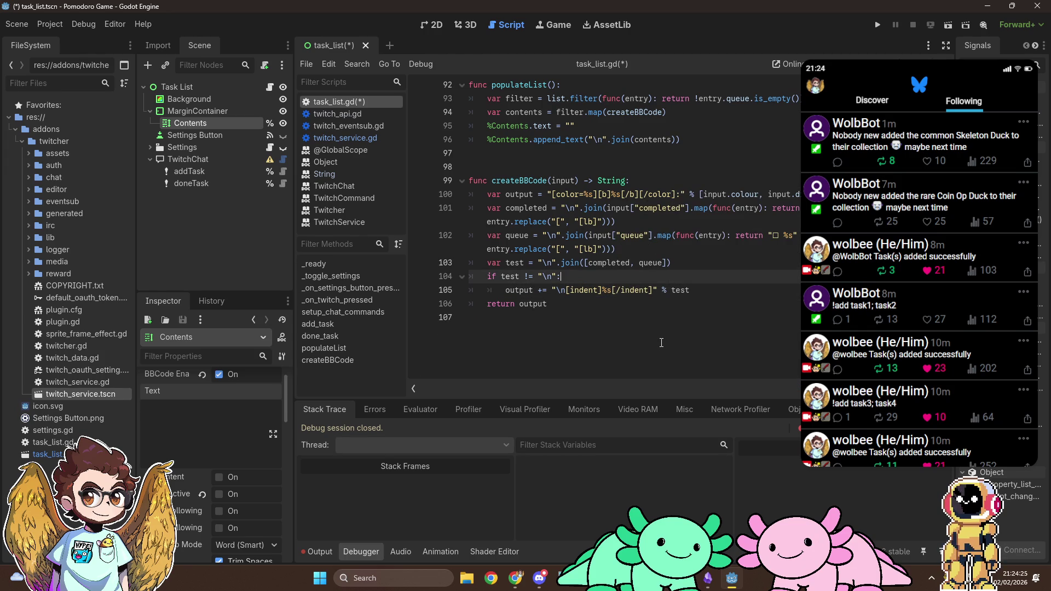
pyautogui.click(760, 264)
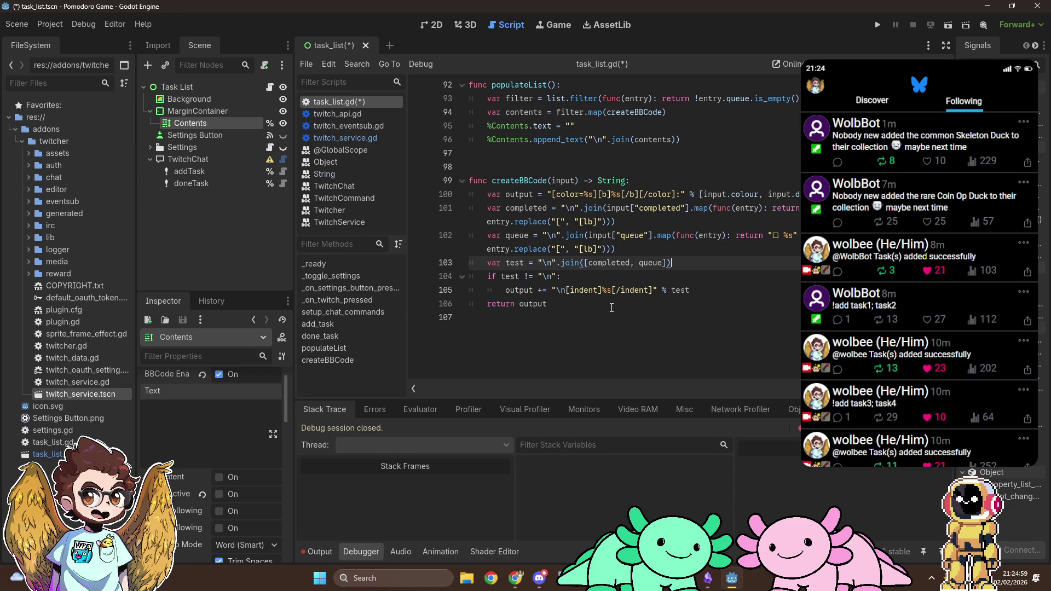
pyautogui.scroll(3, 611, 308)
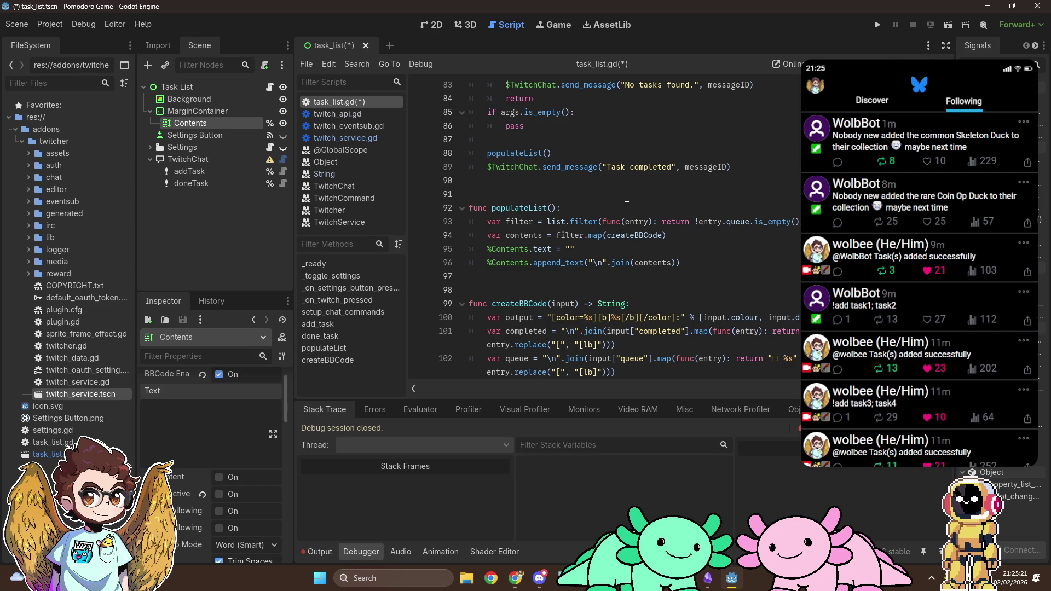
pyautogui.click(701, 221)
# Rewrite the filter as return !(entry.queue.is_empty() && entry.completed.is_empty()).
pyautogui.write('(')
pyautogui.press('End')
pyautogui.write(')')
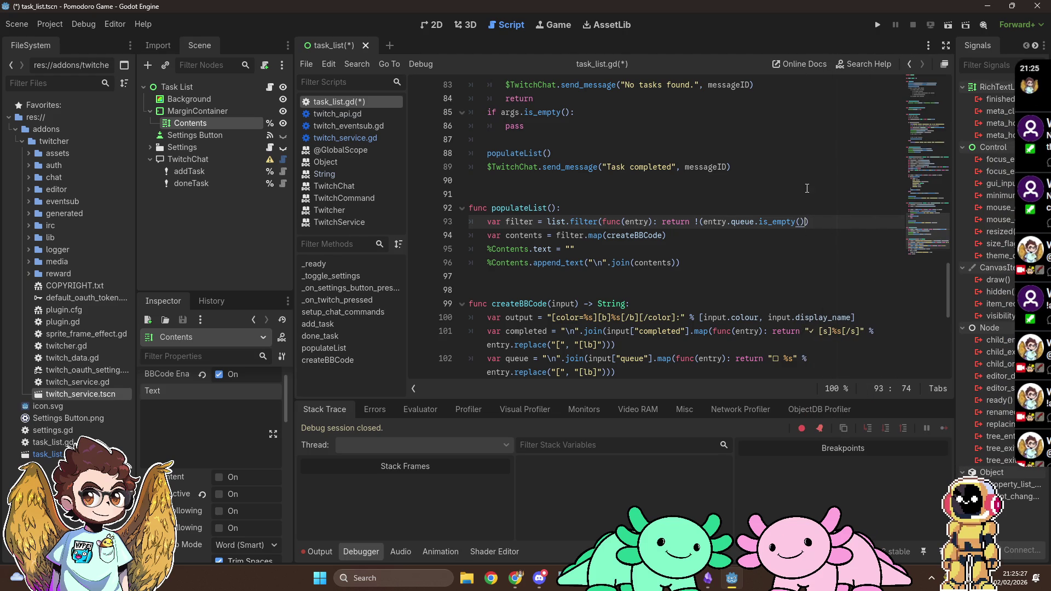
pyautogui.write(' ^^')
pyautogui.press('BackSpace')
pyautogui.press('BackSpace')
pyautogui.write('&& e')
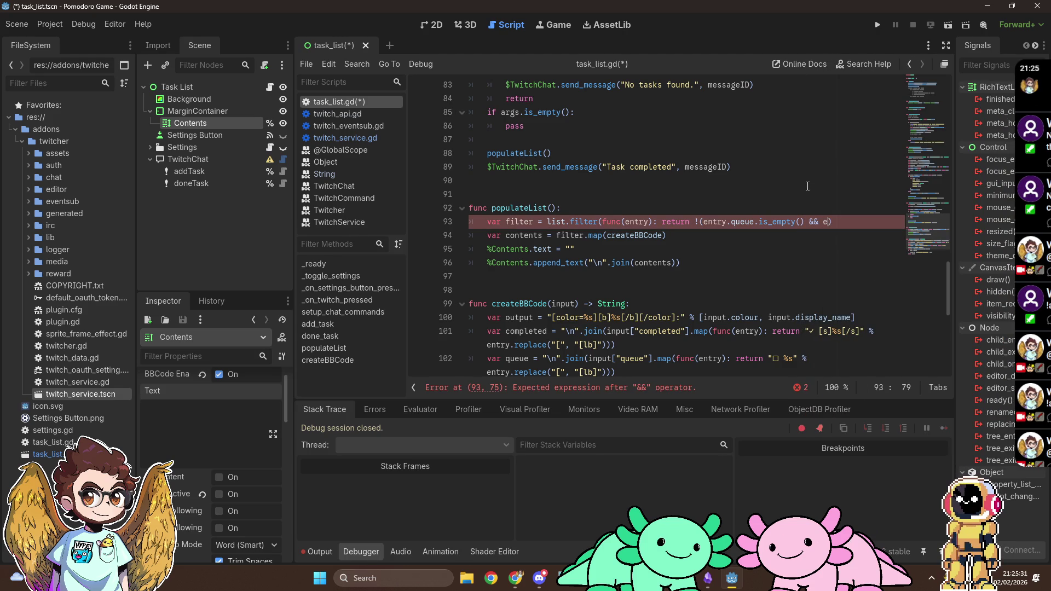
pyautogui.write('ntry.comp')
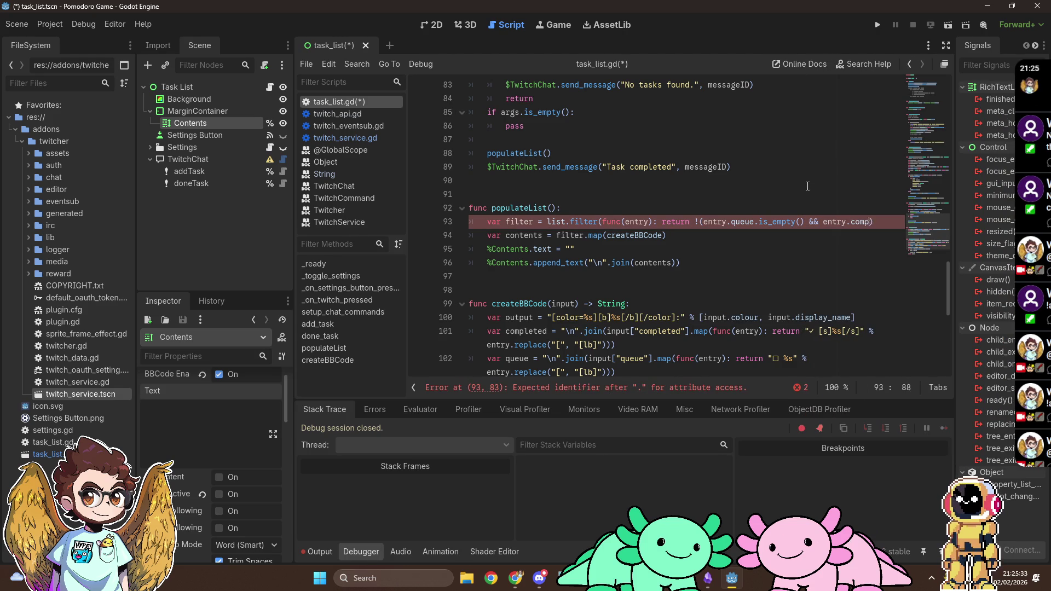
pyautogui.write('leted.is_empty()))')
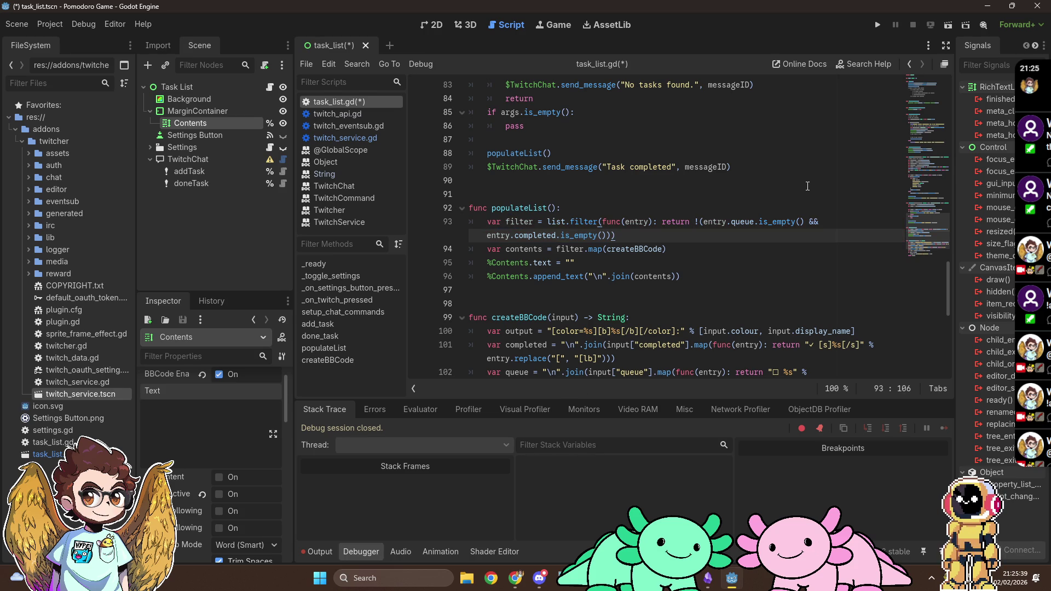
pyautogui.scroll(-1, 715, 252)
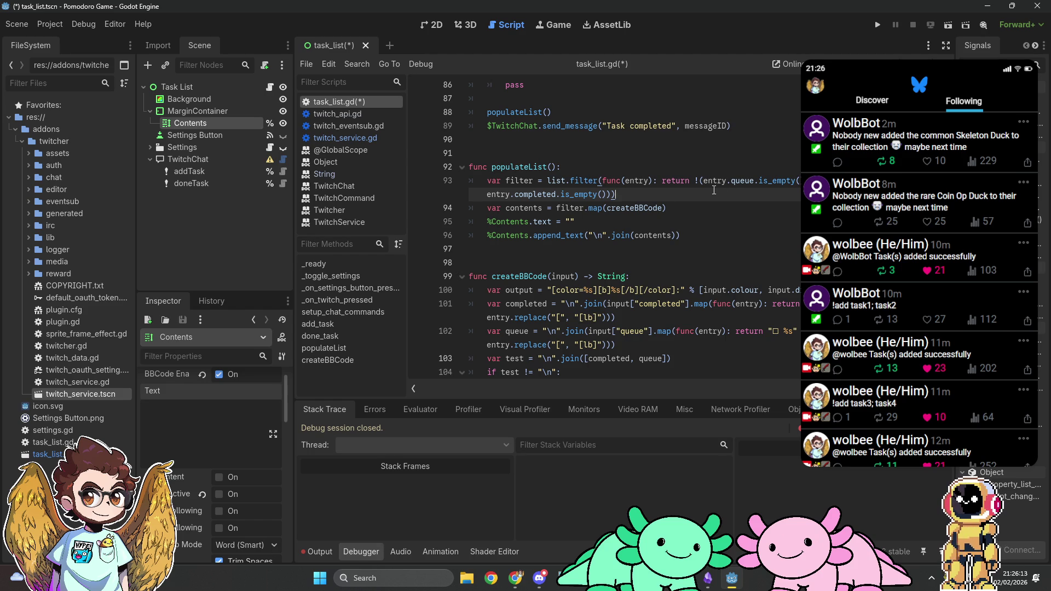
# Replace && with and in the filter condition and save task_list.gd.
pyautogui.click(816, 180)
pyautogui.write('and')
pyautogui.press('Delete')
pyautogui.press('Delete')
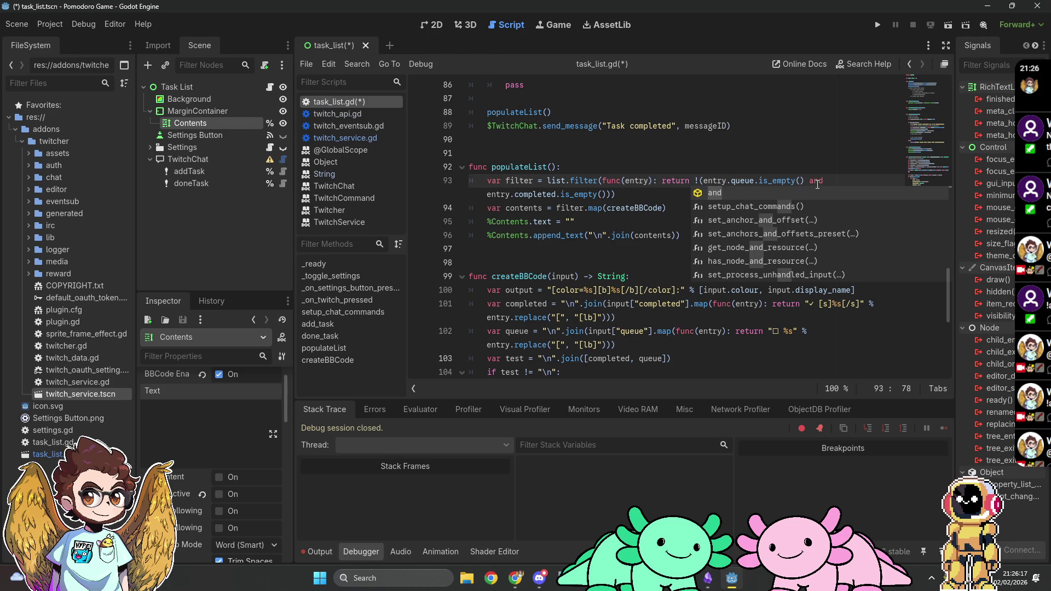
pyautogui.click(660, 171)
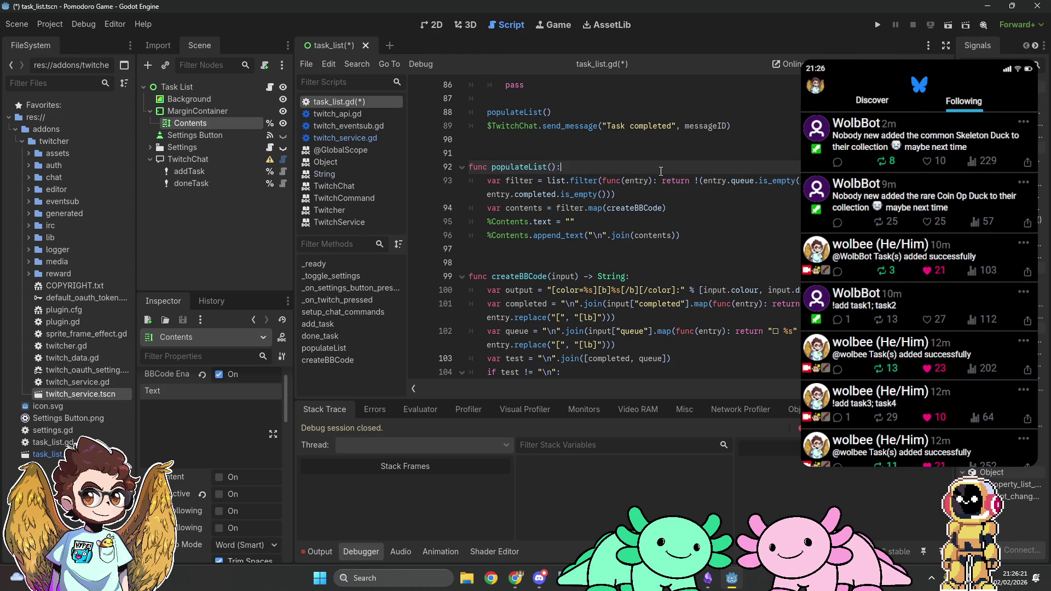
pyautogui.scroll(-2, 661, 171)
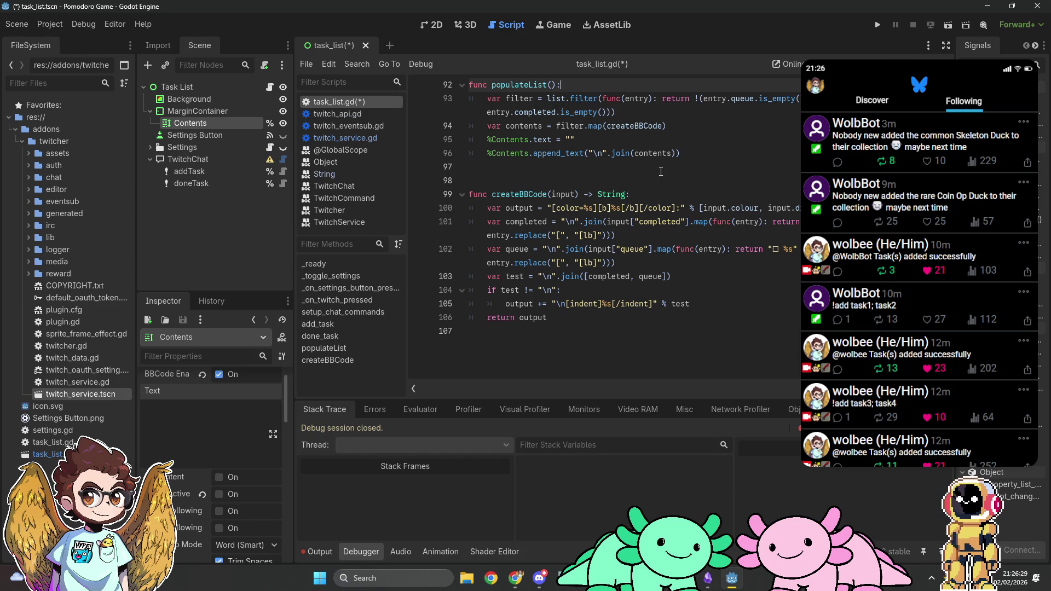
pyautogui.hotkey('ctrl', 's')
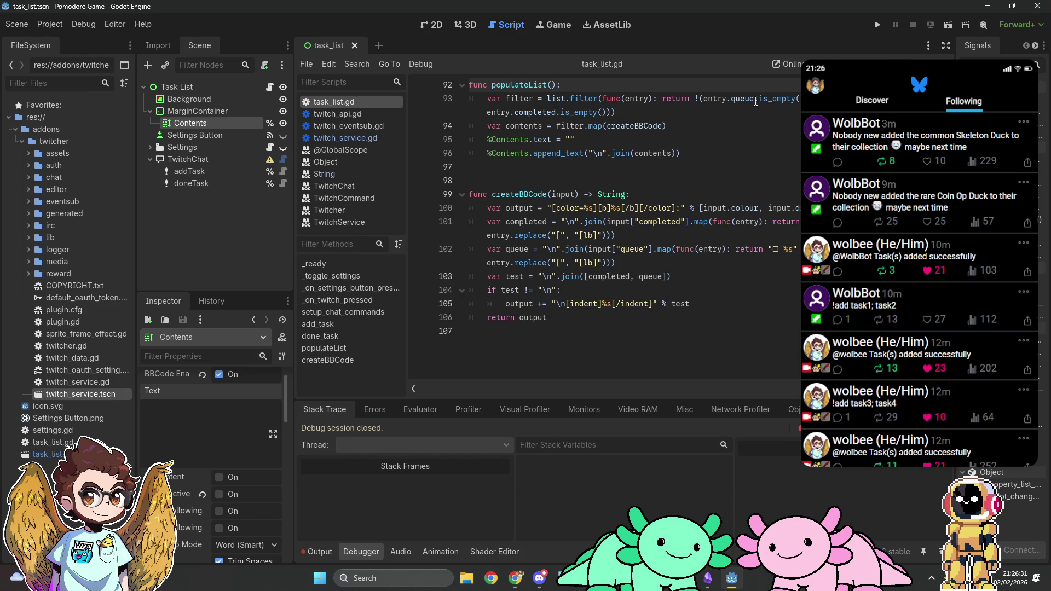
# Test-run the overlay, check that the chatter's task1–task4 are listed, then close the game window.
pyautogui.click(876, 25)
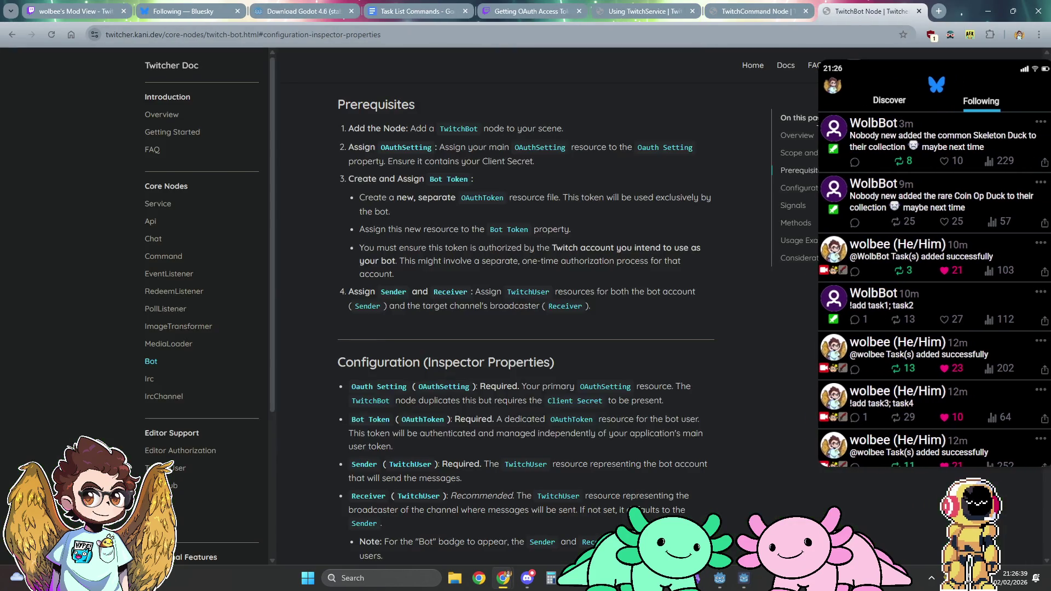
pyautogui.hotkey('alt', 'Tab')
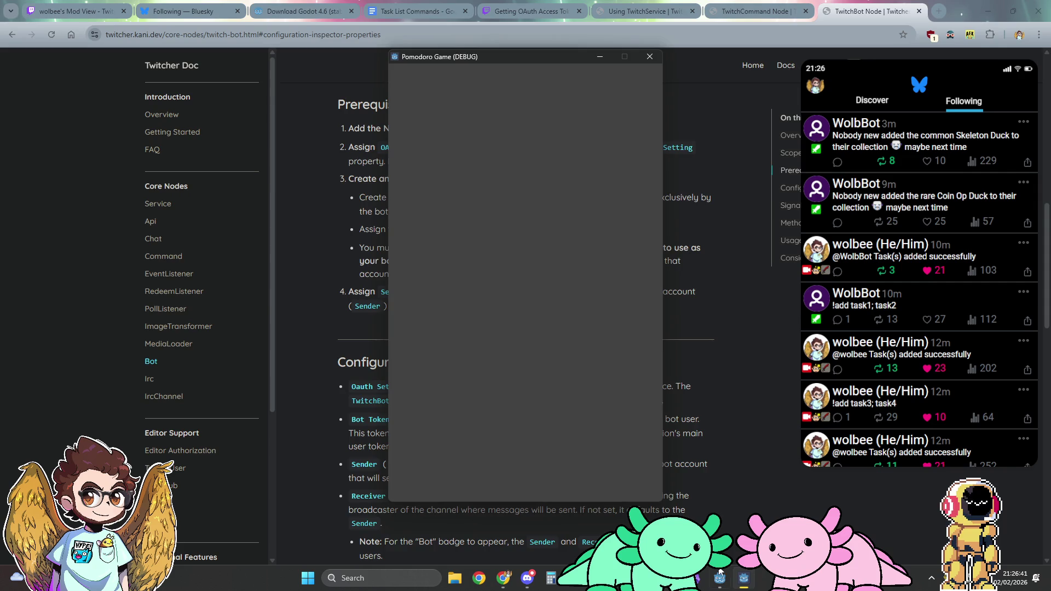
pyautogui.click(720, 578)
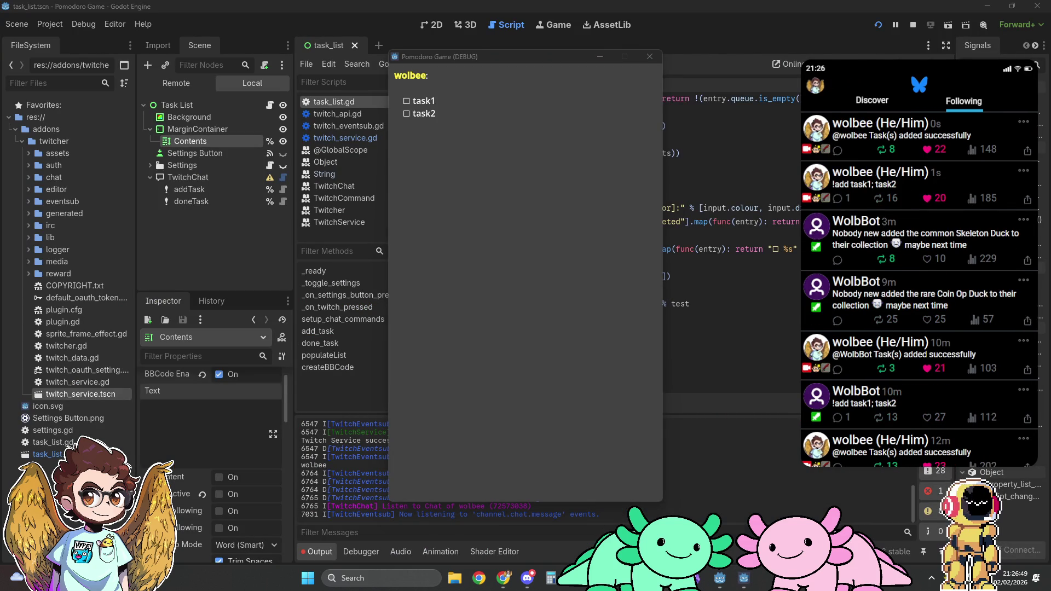
pyautogui.moveTo(506, 100)
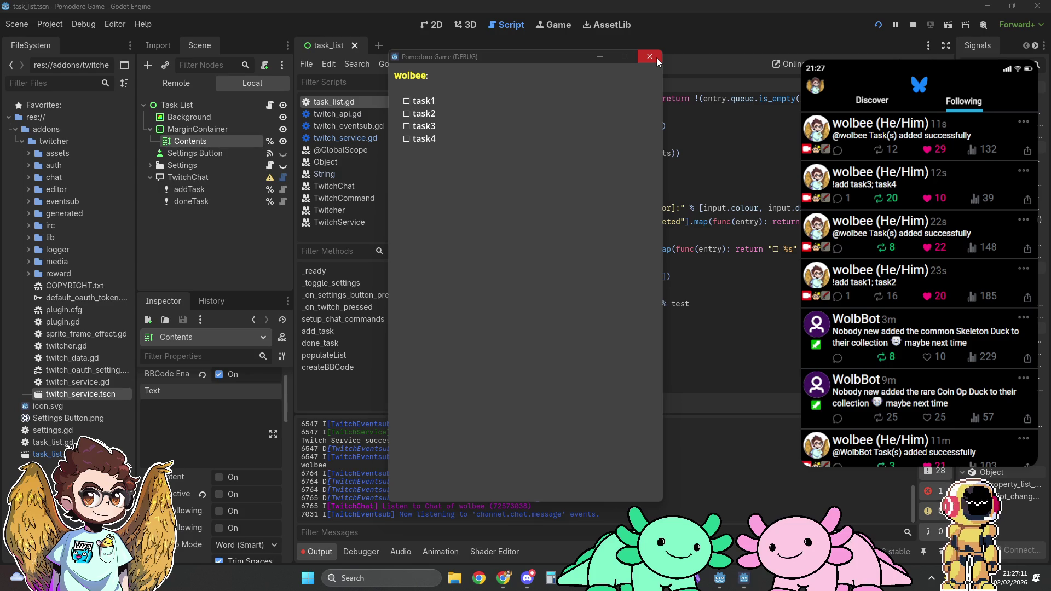
pyautogui.click(656, 58)
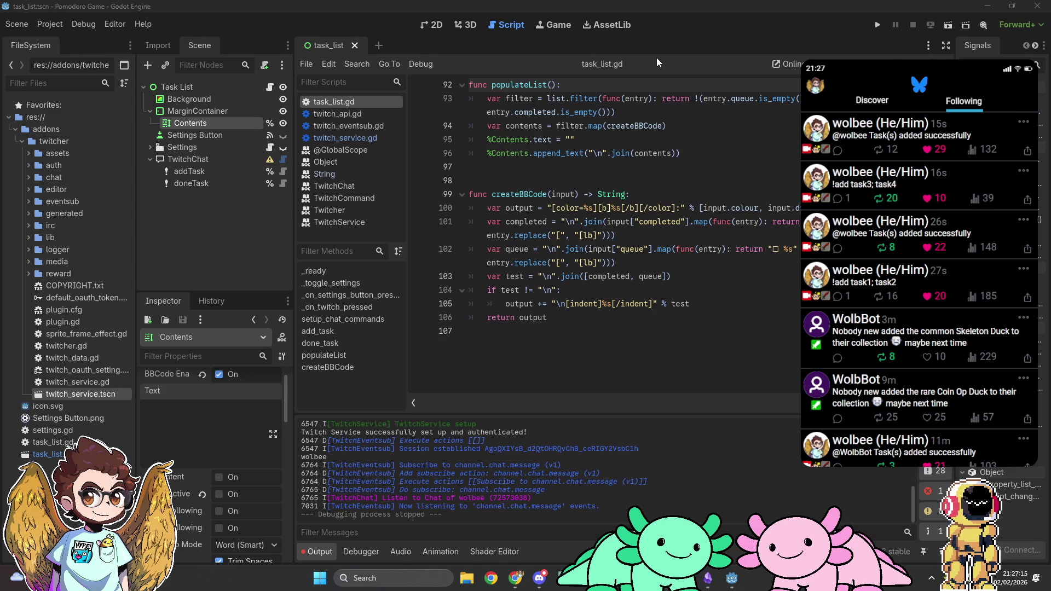
# Split line 105 into output += "\n[indent]" and a separate output += "[/indent]" line.
pyautogui.click(723, 305)
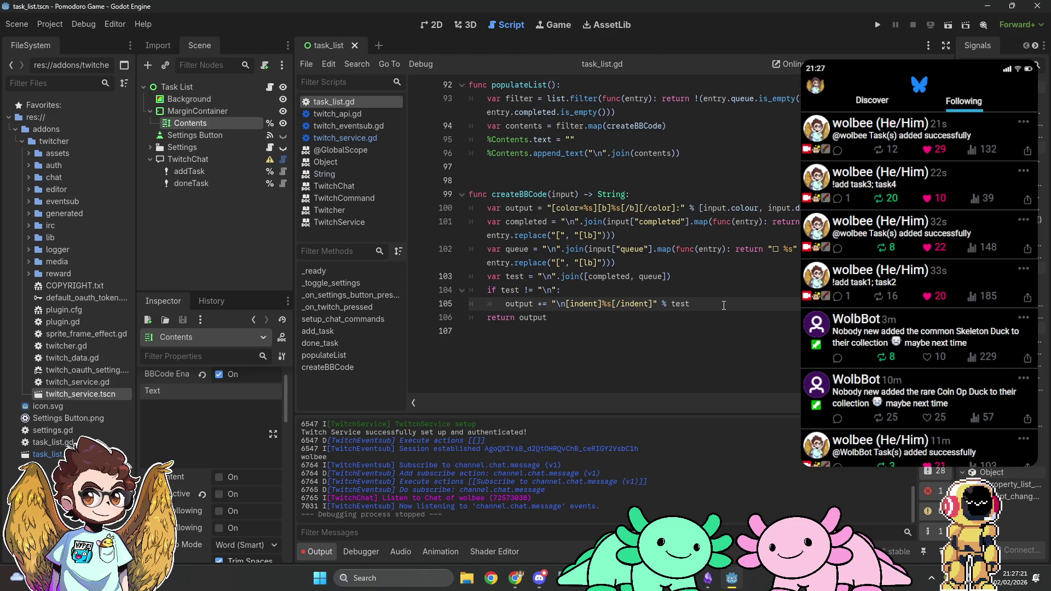
pyautogui.click(603, 304)
pyautogui.write('"')
pyautogui.press('Return')
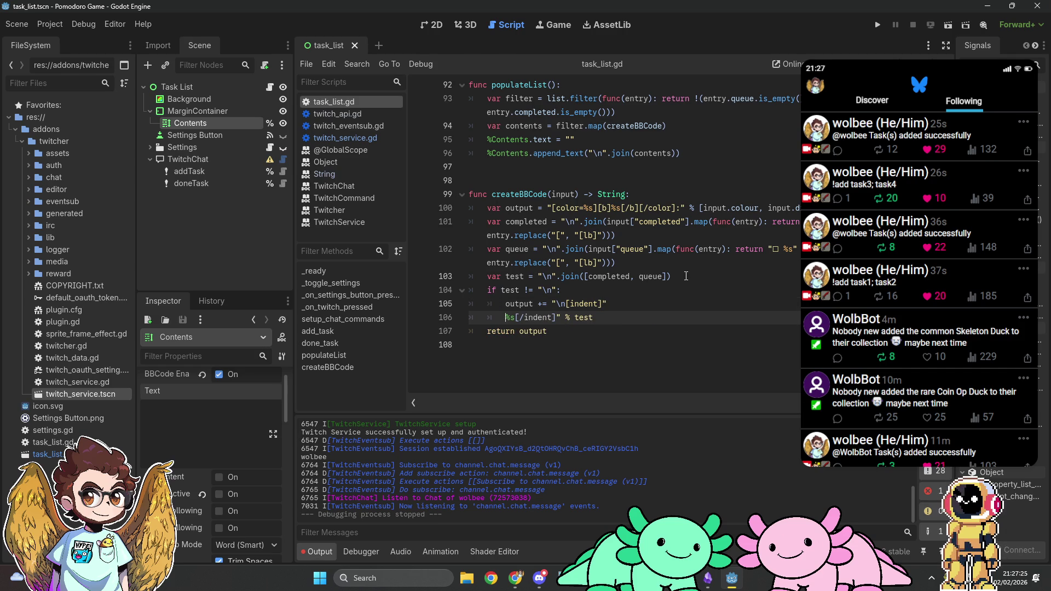
pyautogui.press('Delete')
pyautogui.press('Delete')
pyautogui.write('pou')
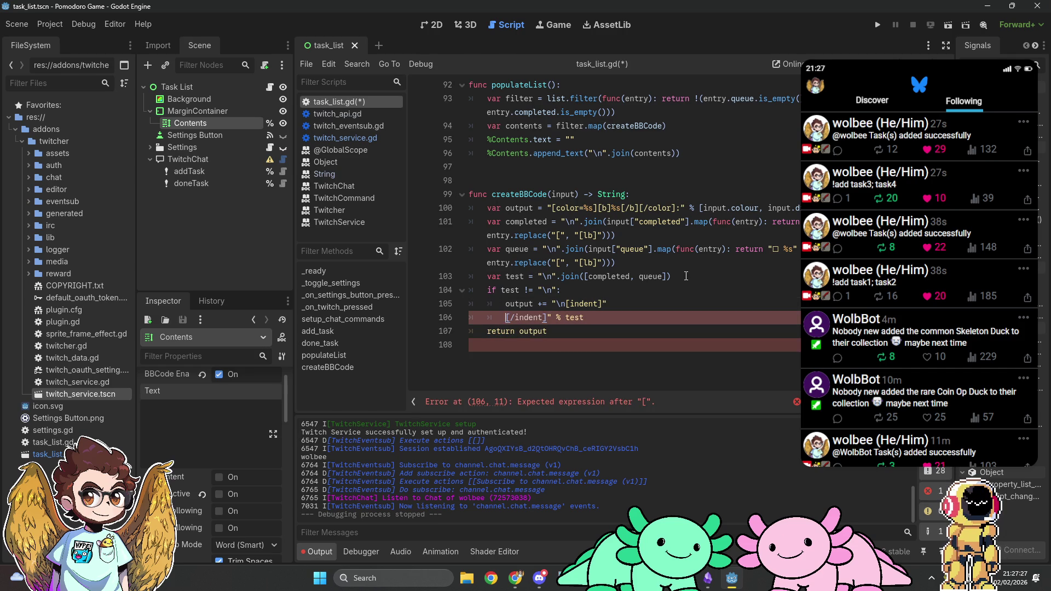
pyautogui.press('BackSpace')
pyautogui.press('BackSpace')
pyautogui.press('BackSpace')
pyautogui.write('output += "')
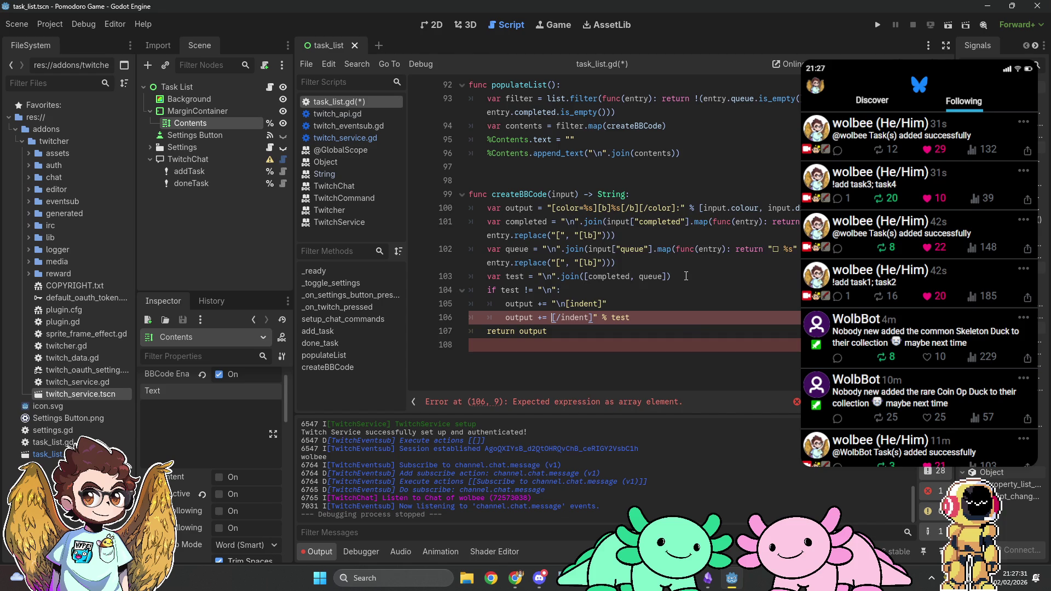
pyautogui.press('End')
pyautogui.hotkey('ctrl', 'Right')
pyautogui.hotkey('ctrl', 'Right')
pyautogui.hotkey('ctrl', 'Right')
pyautogui.hotkey('ctrl', 'Left')
pyautogui.hotkey('ctrl', 'Left')
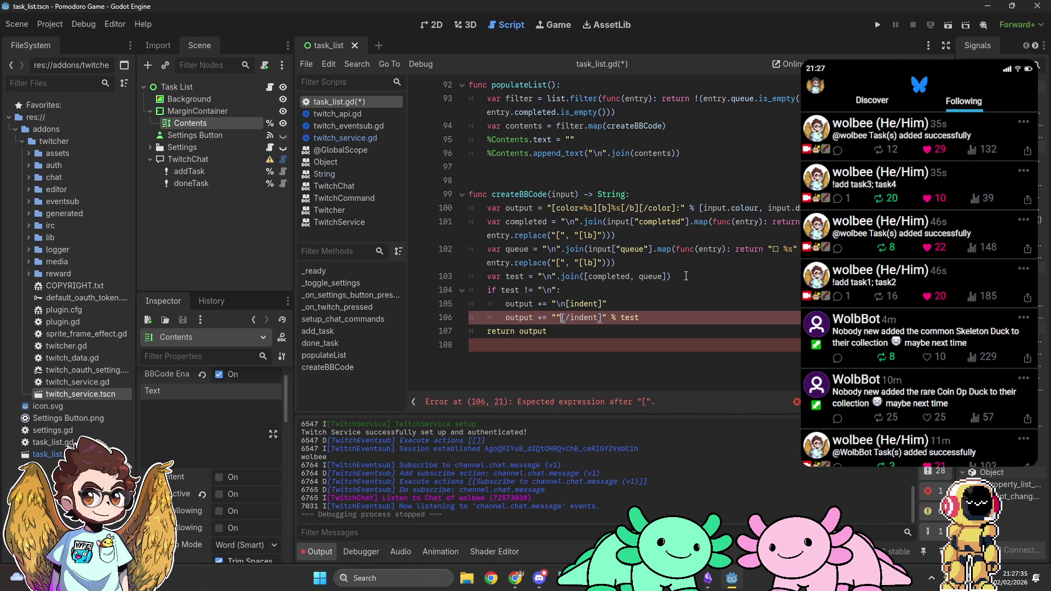
pyautogui.press('BackSpace')
pyautogui.press('End')
pyautogui.hotkey('ctrl', 'BackSpace')
pyautogui.hotkey('ctrl', 'BackSpace')
pyautogui.hotkey('ctrl', 'z')
pyautogui.press('BackSpace')
pyautogui.press('BackSpace')
pyautogui.press('BackSpace')
pyautogui.press('BackSpace')
pyautogui.press('BackSpace')
pyautogui.press('BackSpace')
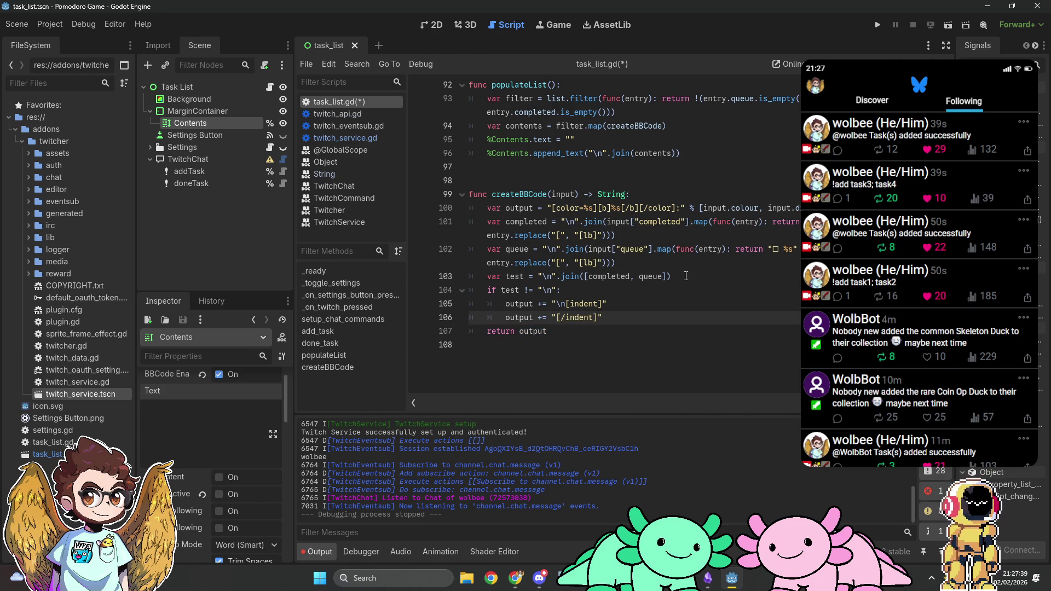
# Insert an if completed != "": block appending completed before the closing [/indent].
pyautogui.press('Up')
pyautogui.press('Return')
pyautogui.write('if completed')
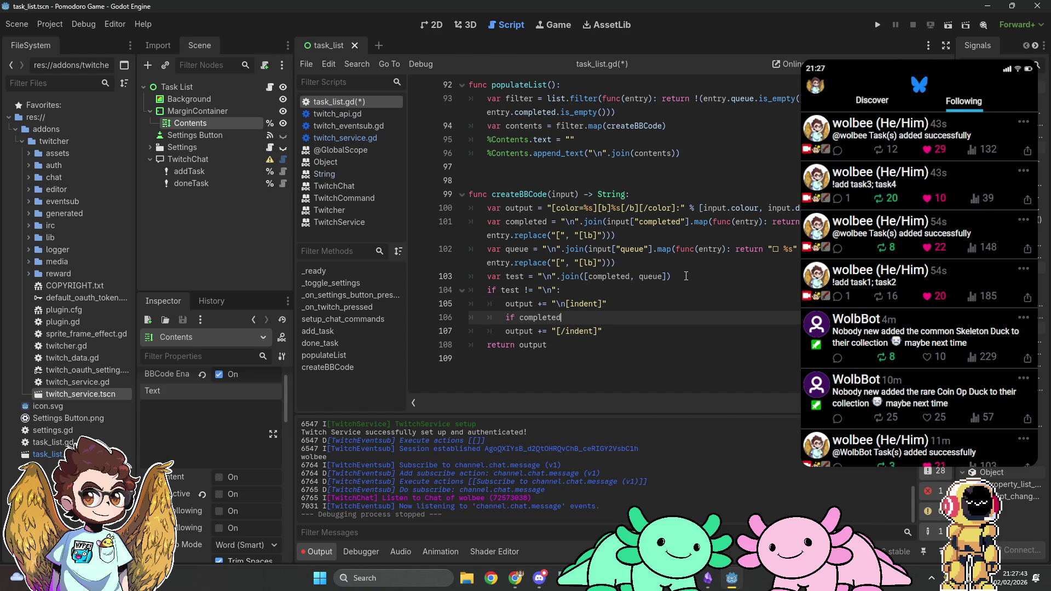
pyautogui.write(' != ')
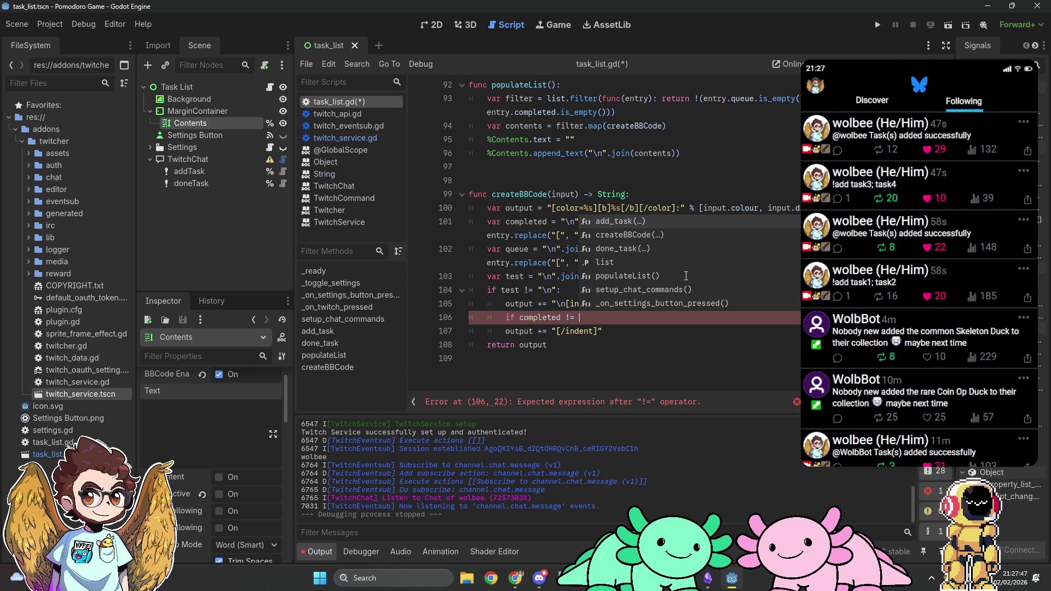
pyautogui.write('"":')
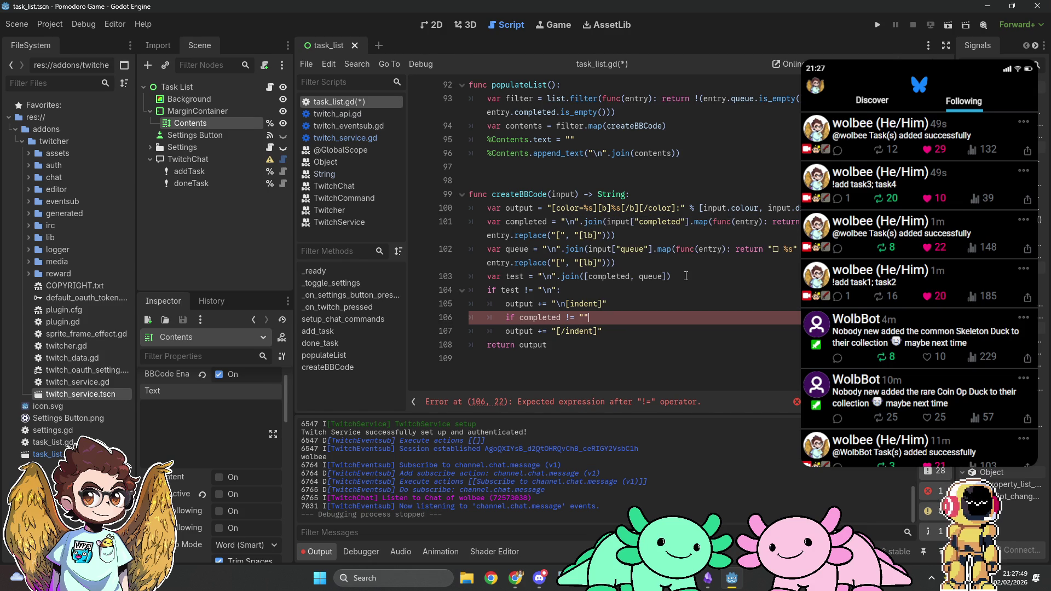
pyautogui.press('Return')
pyautogui.write('output+')
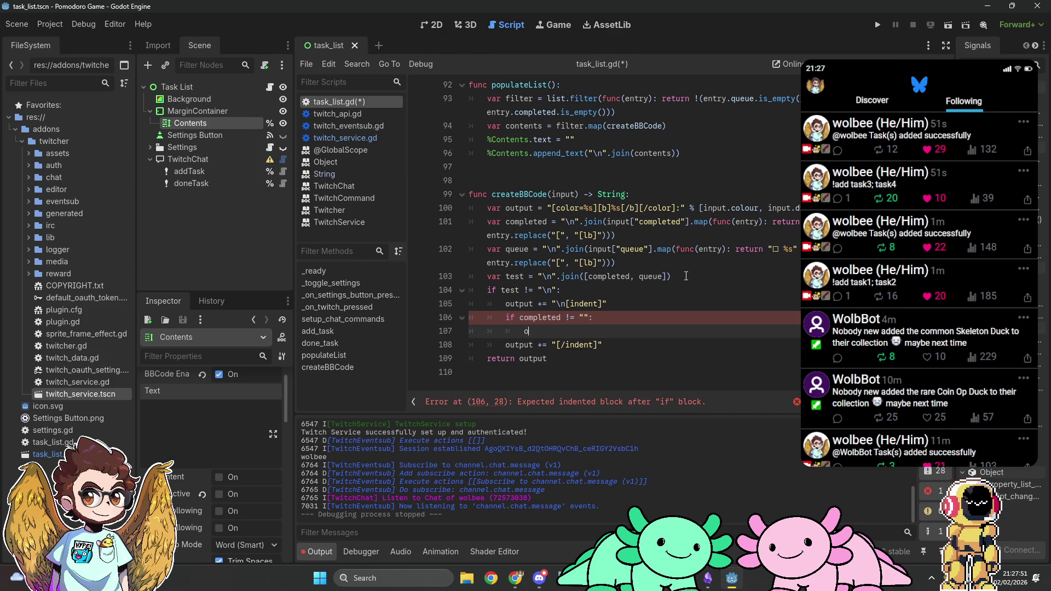
pyautogui.press('BackSpace')
pyautogui.write('+= ')
pyautogui.write('completed')
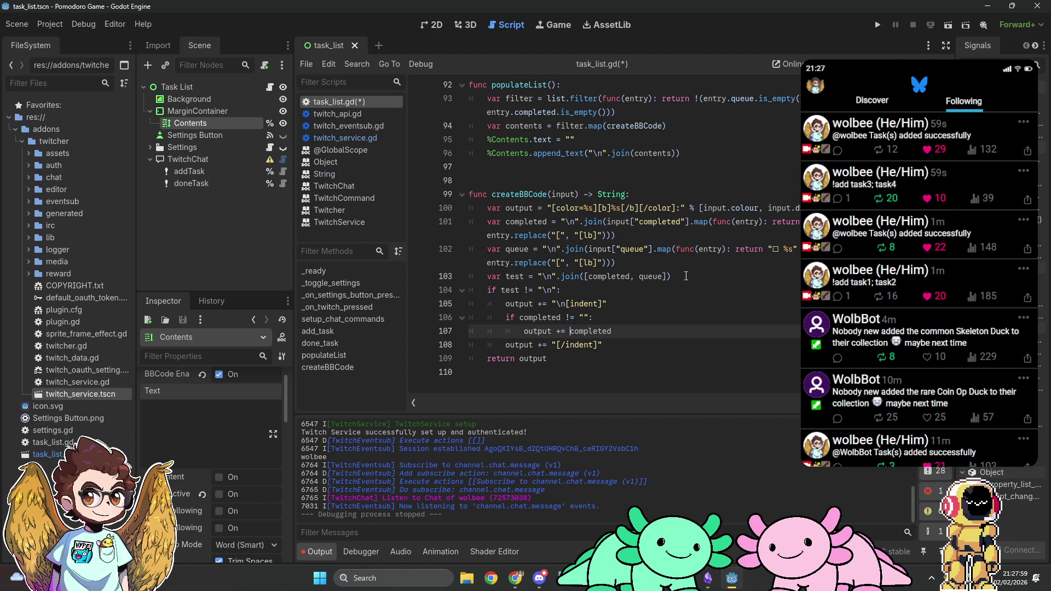
pyautogui.write('"\\n%s')
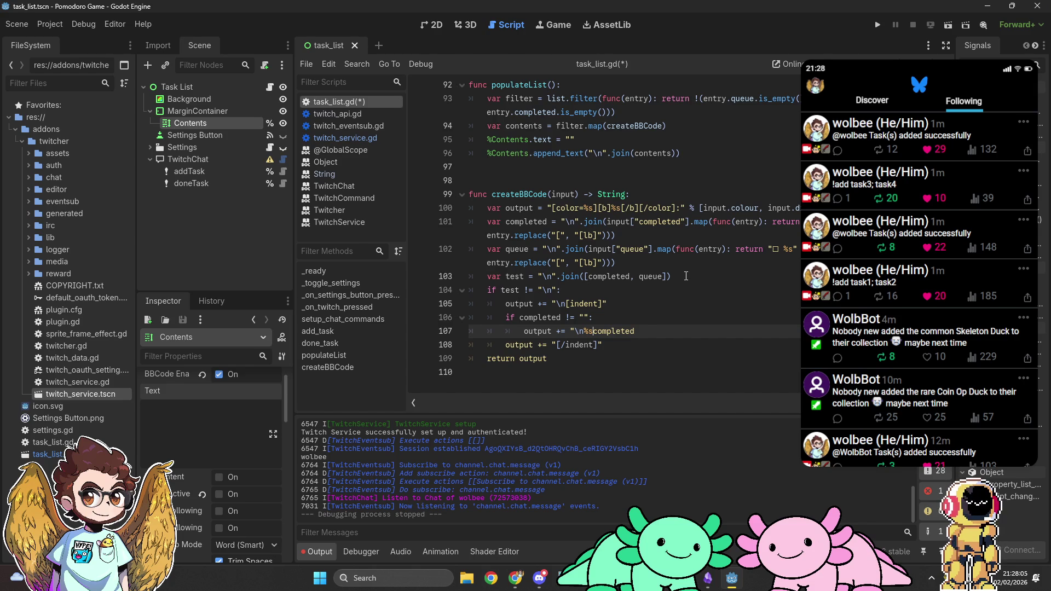
pyautogui.press('BackSpace')
pyautogui.press('BackSpace')
pyautogui.press('BackSpace')
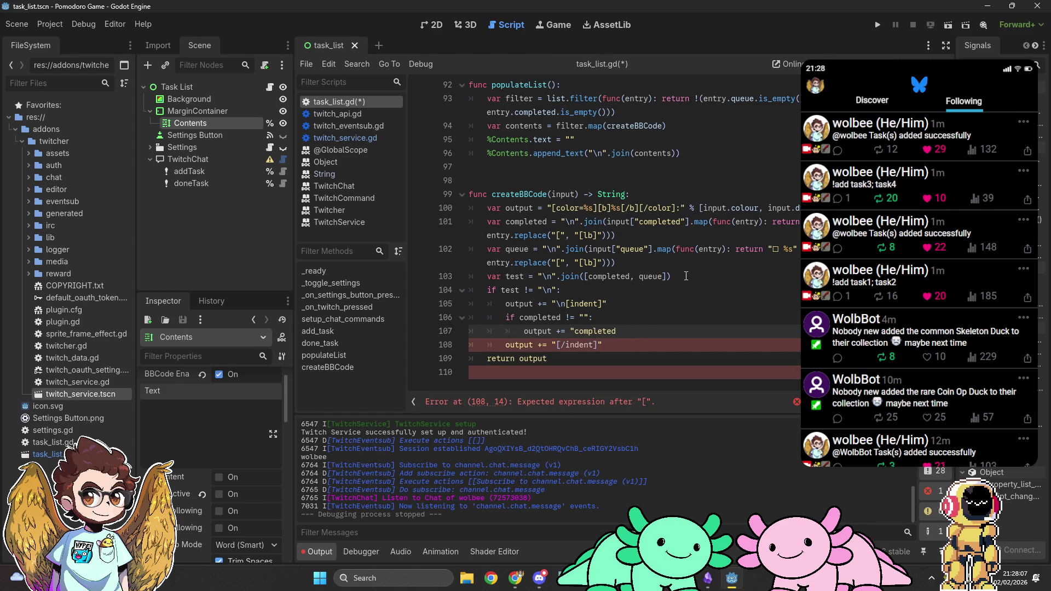
pyautogui.press('BackSpace')
pyautogui.press('End')
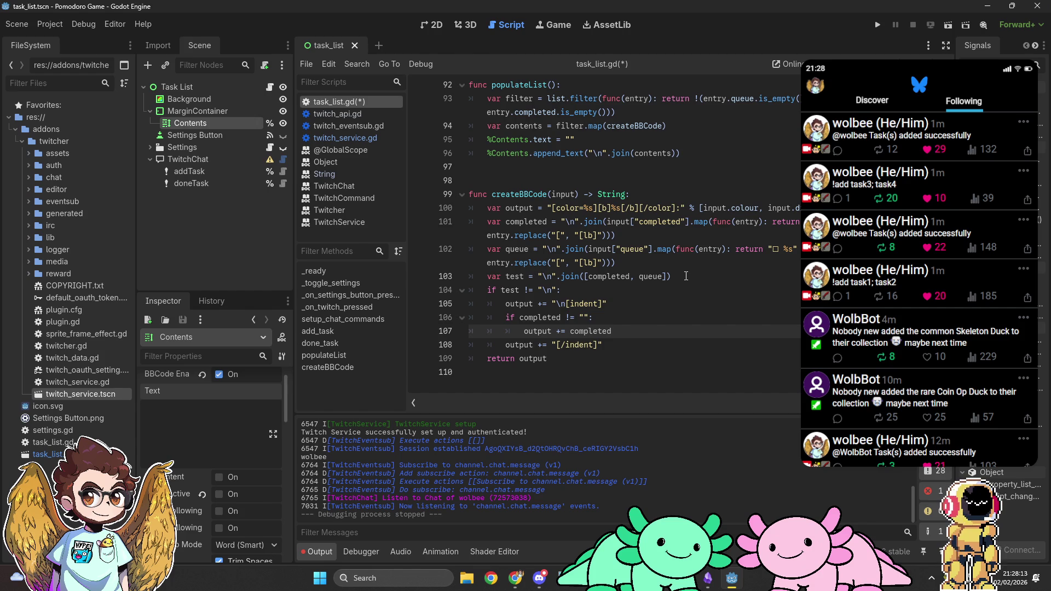
pyautogui.press('Return')
# Add an if queue != "": block that appends queue to output.
pyautogui.write('if queue != "":')
pyautogui.press('Return')
pyautogui.write('output += queue')
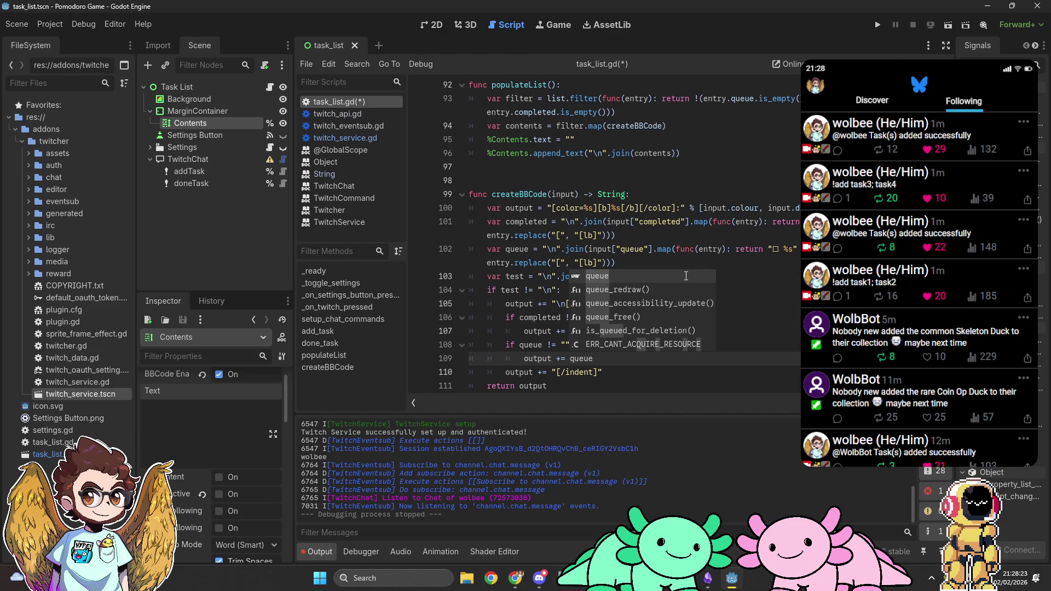
# Format the completed append on line 107 with "%s\n" % completed and save the script.
pyautogui.click(728, 331)
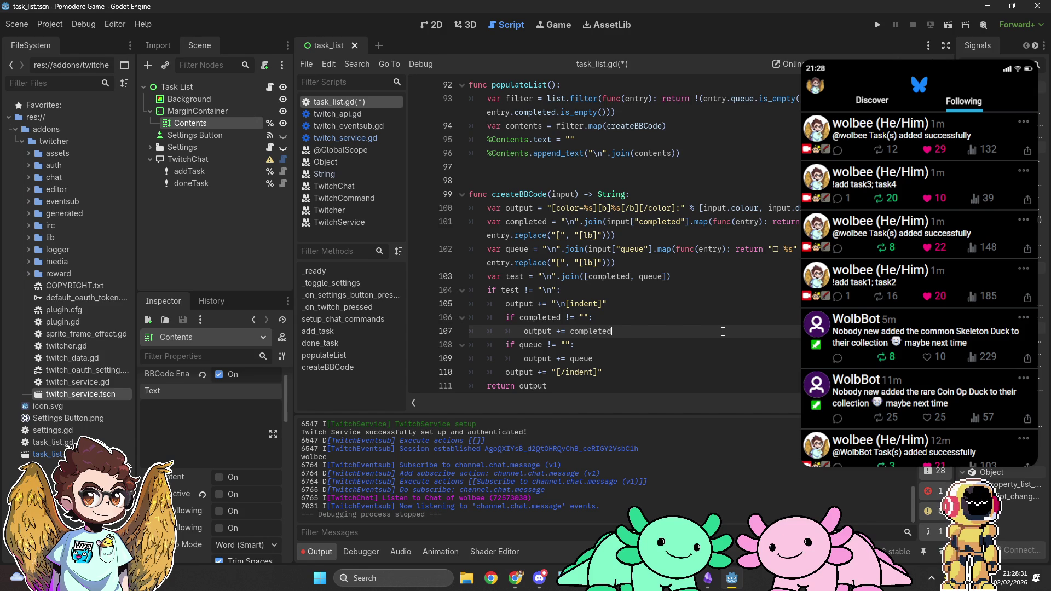
pyautogui.click(570, 330)
pyautogui.write('"%s\\n')
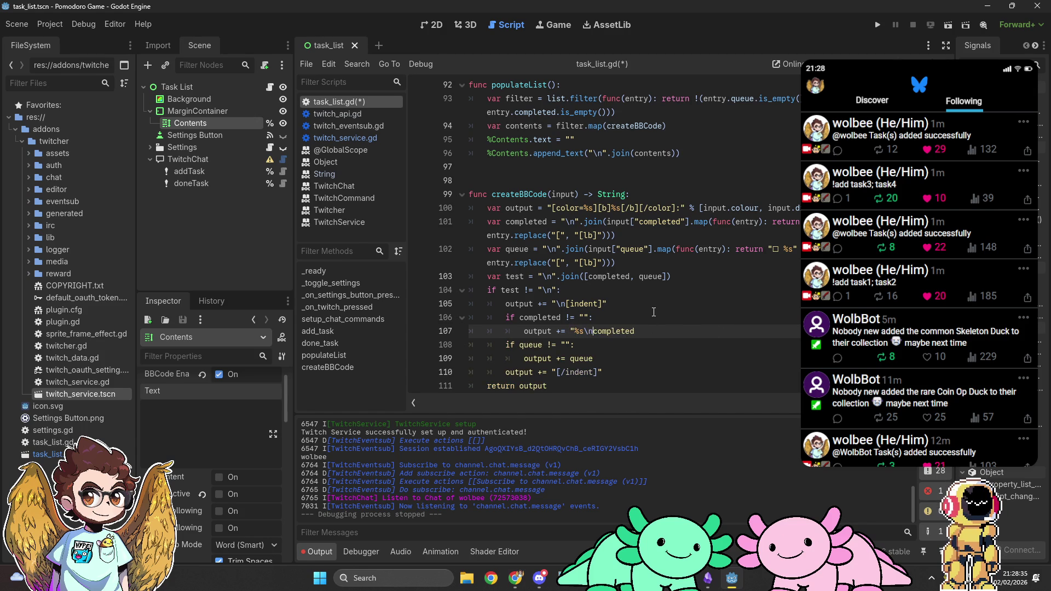
pyautogui.write(' " %')
pyautogui.scroll(-2, 654, 312)
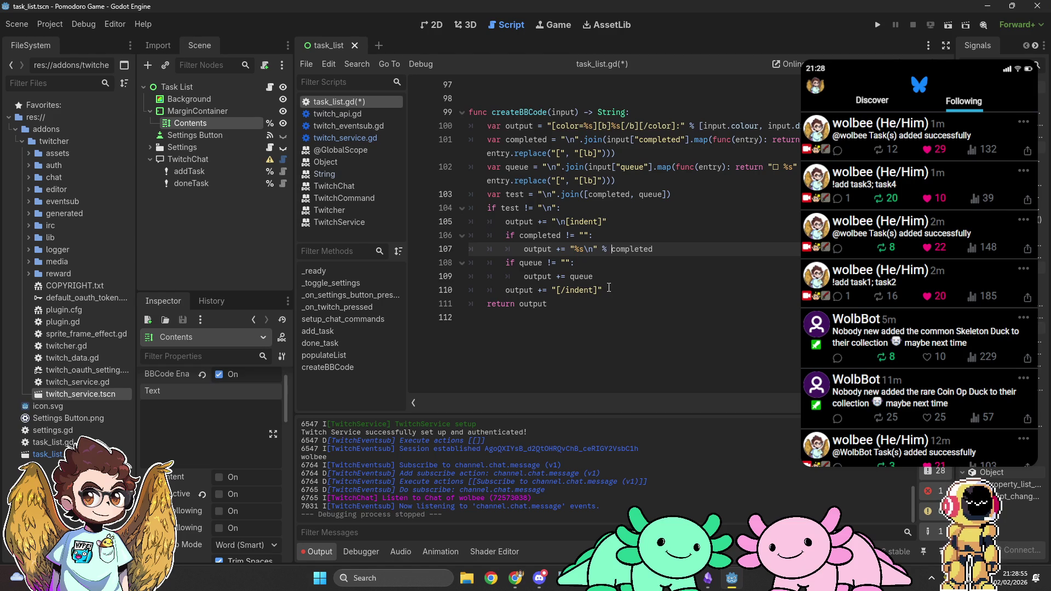
pyautogui.hotkey('ctrl', 's')
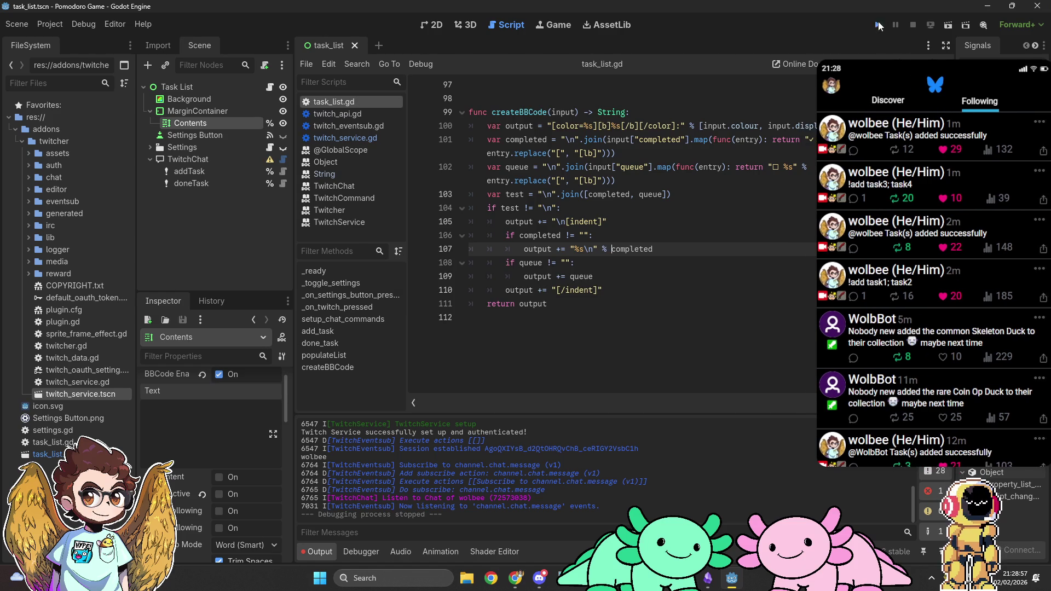
# Run the game to confirm task1–task4 show as an unchecked list, close it, and open SAMMI's Other Buttons deck.
pyautogui.click(878, 25)
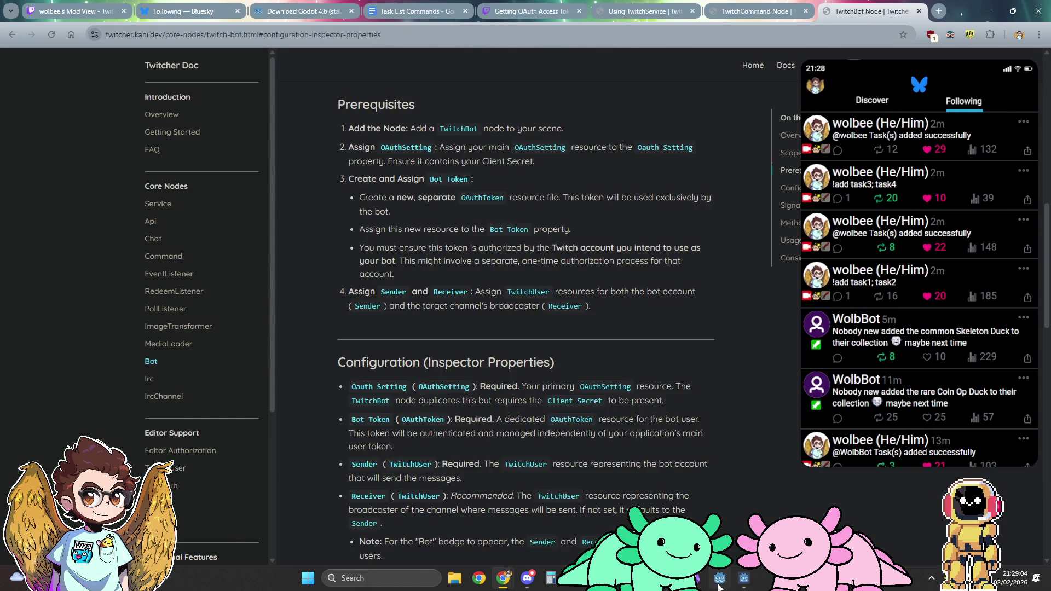
pyautogui.click(744, 579)
pyautogui.click(743, 581)
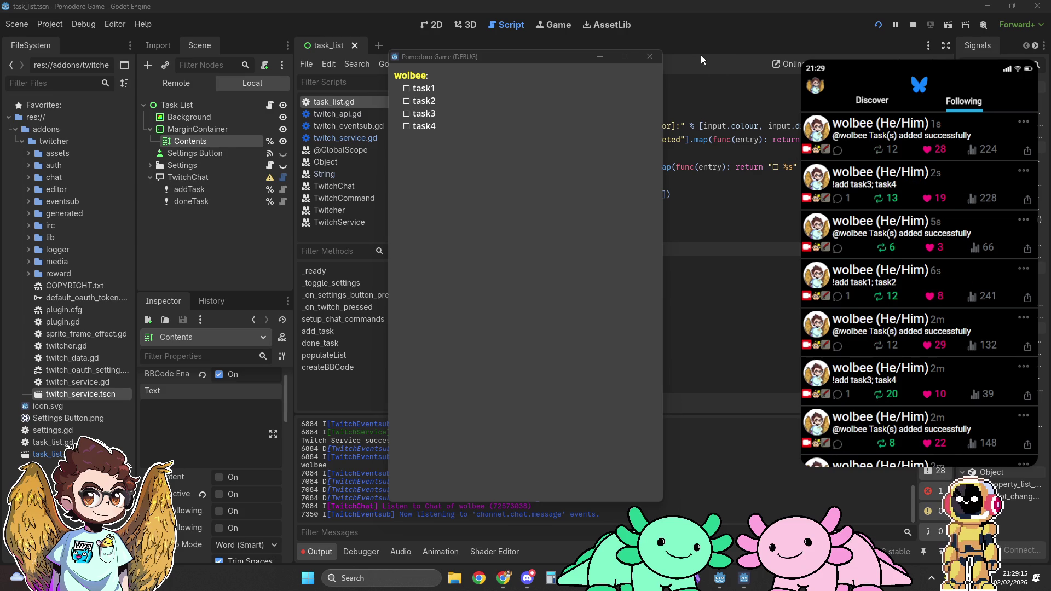
pyautogui.click(652, 59)
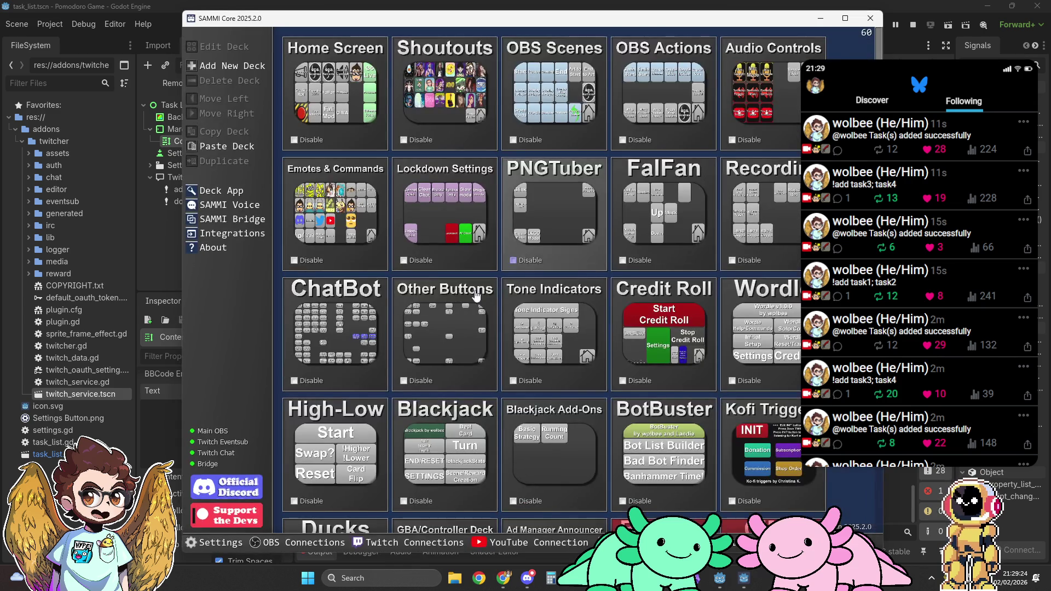
pyautogui.doubleClick(476, 296)
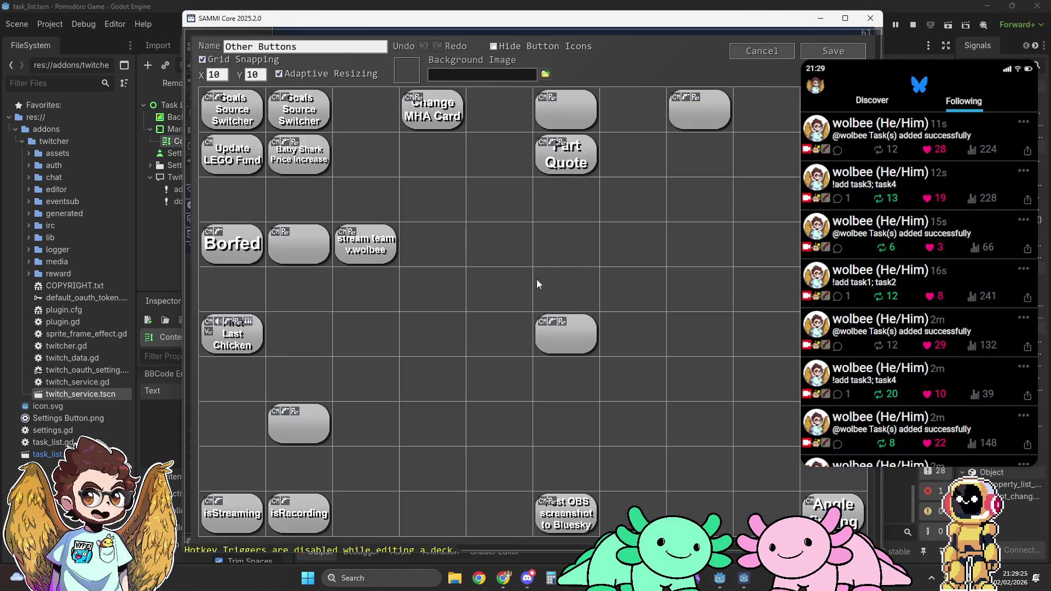
# Create a SAMMI button with a Twitch Send Chat Message of '!add task1', run it, close the game, and minimize SAMMI.
pyautogui.doubleClick(523, 258)
pyautogui.click(532, 101)
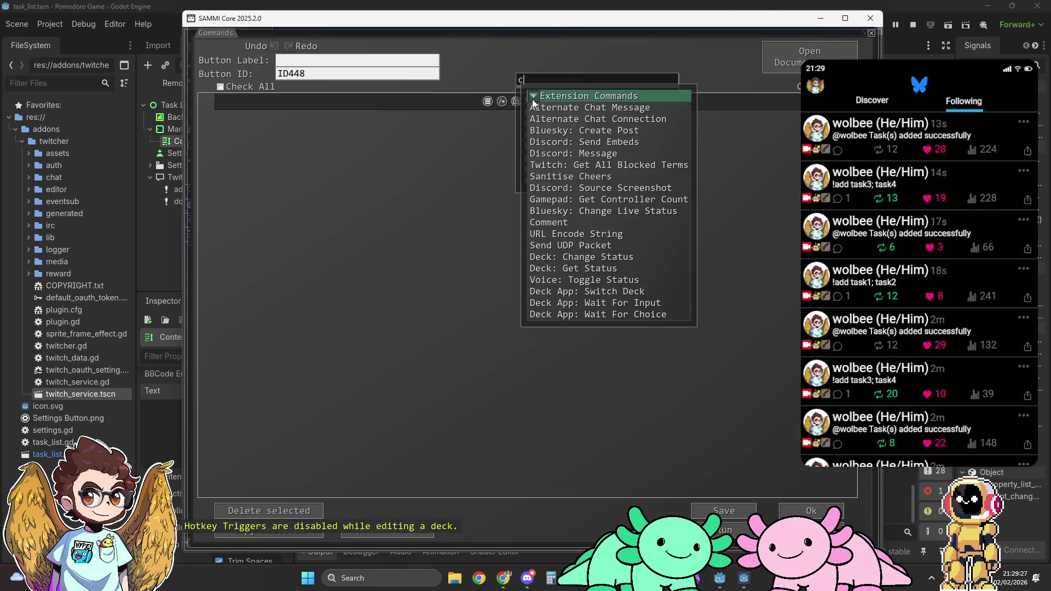
pyautogui.write('chat')
pyautogui.click(549, 118)
pyautogui.write('!add task1')
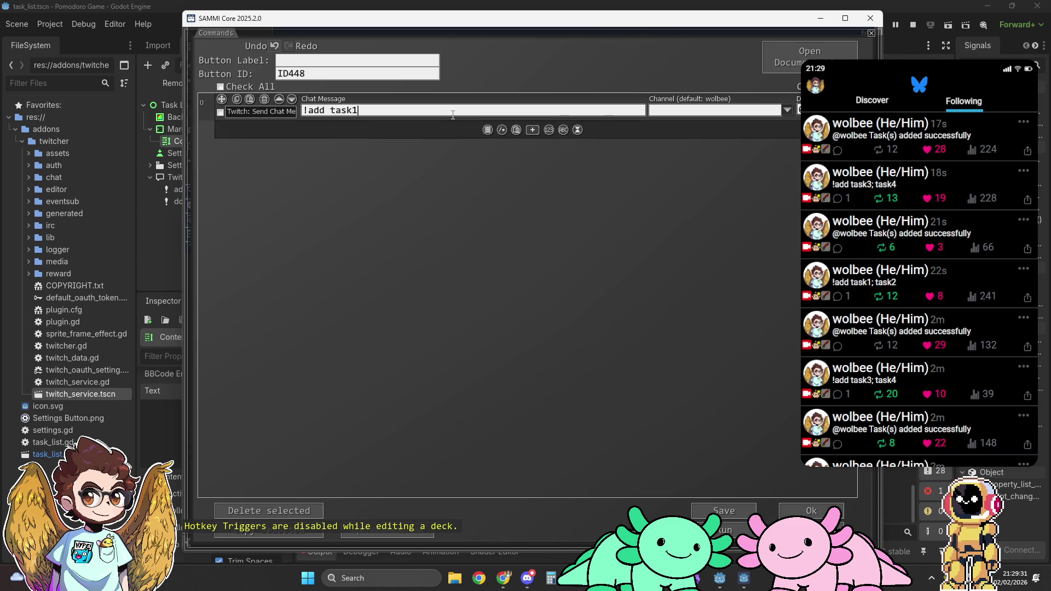
pyautogui.click(744, 531)
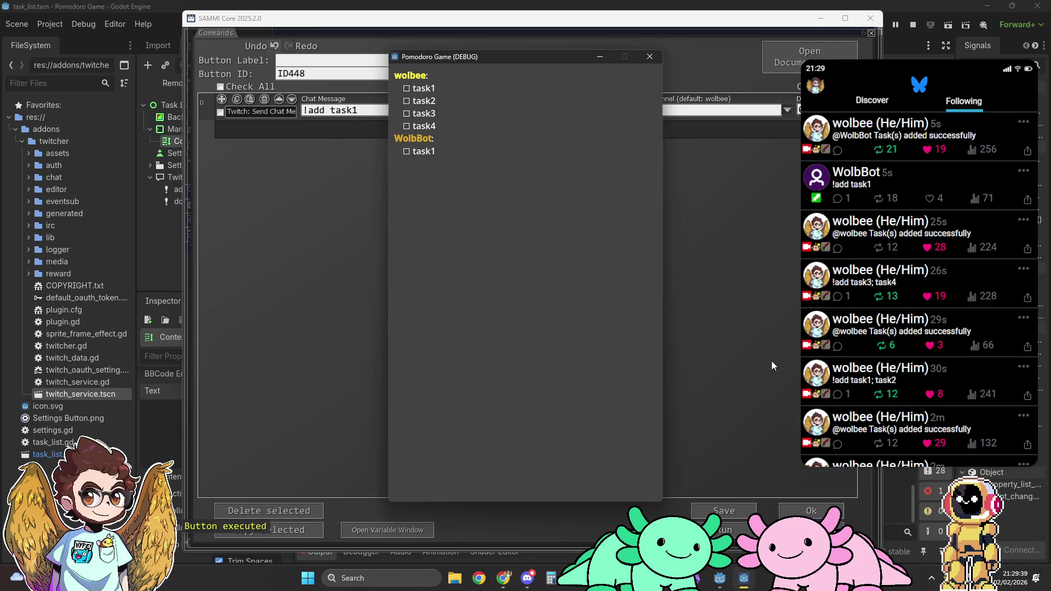
pyautogui.click(656, 58)
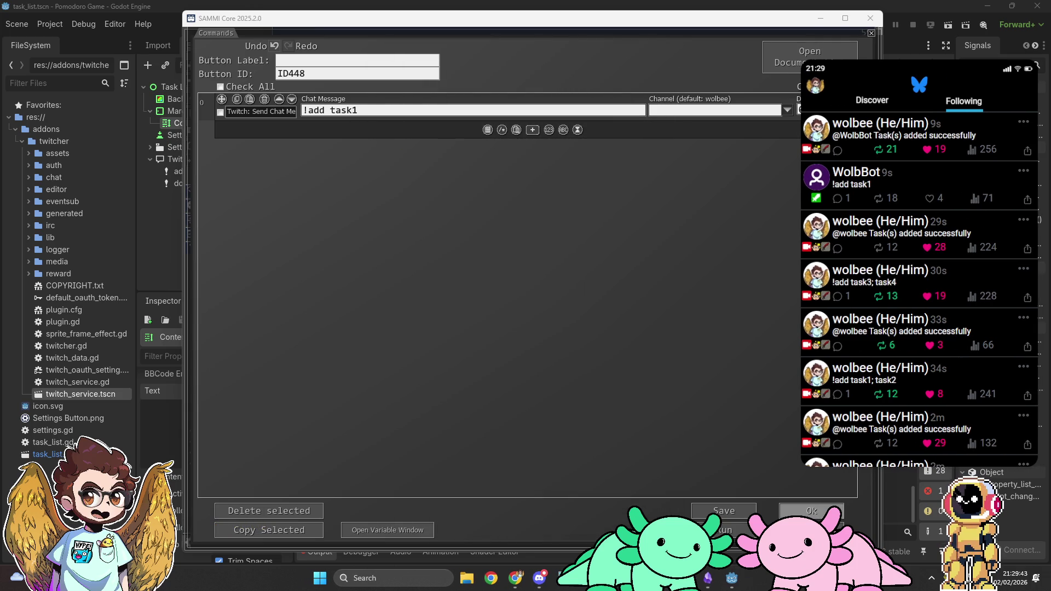
pyautogui.click(822, 20)
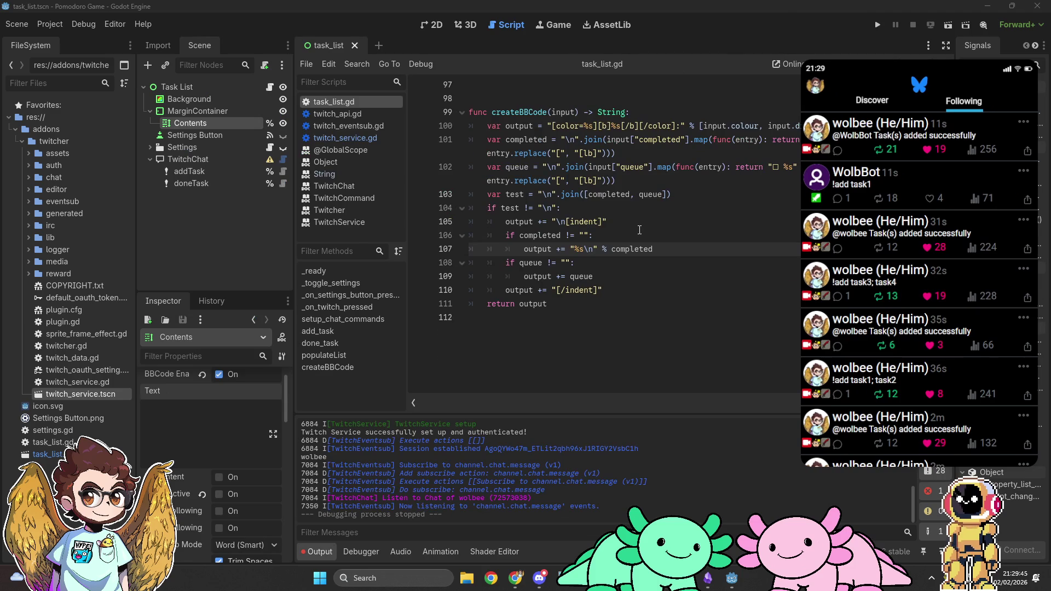
# Replace pass in done_task's empty-arguments branch with filter.completed.append(filter.queue[0]).
pyautogui.scroll(7, 638, 233)
pyautogui.scroll(2, 632, 246)
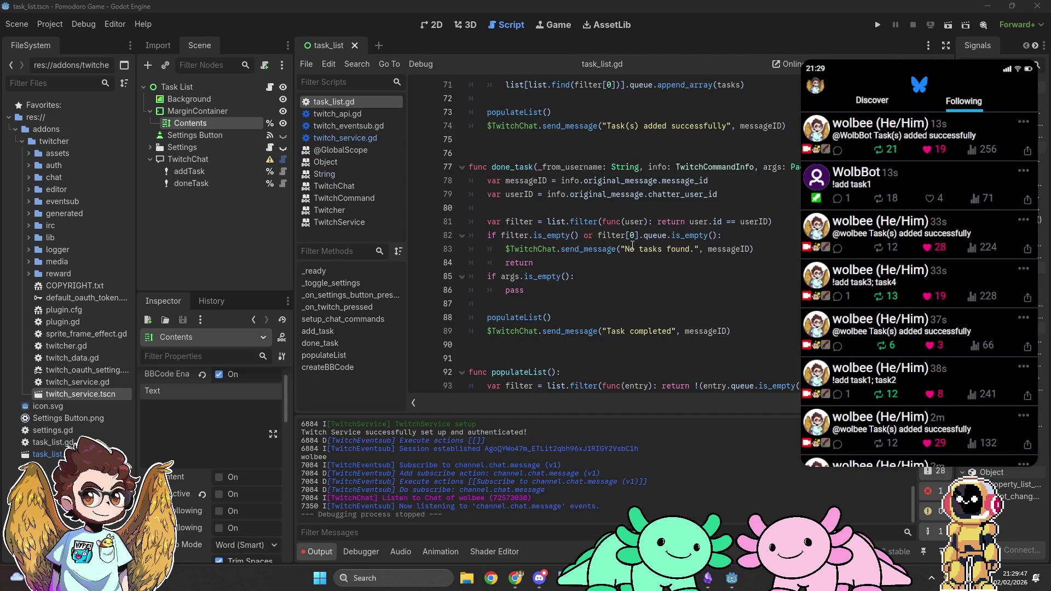
pyautogui.scroll(-1, 632, 246)
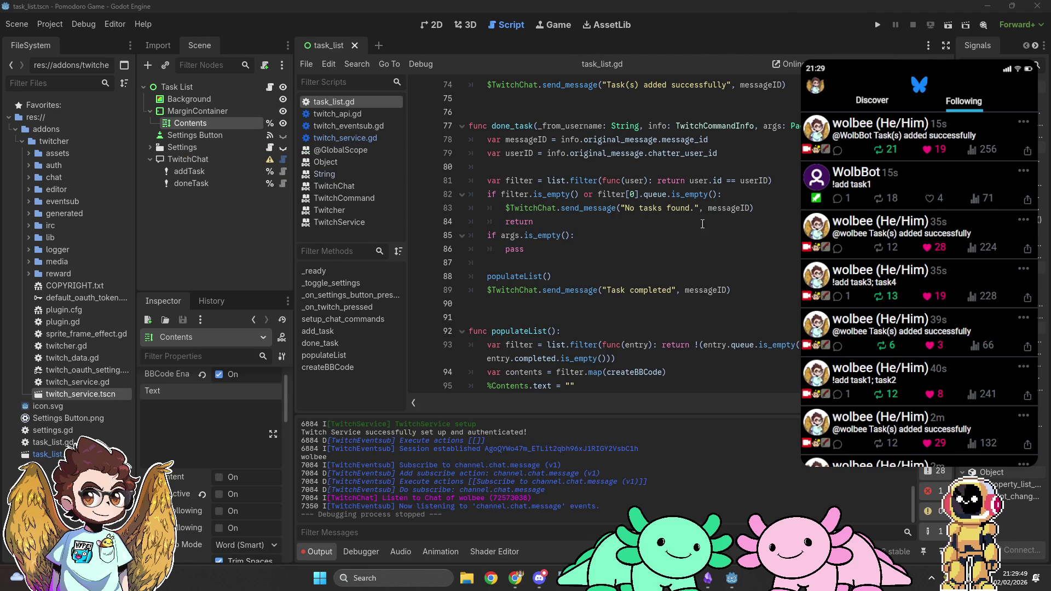
pyautogui.click(695, 209)
pyautogui.click(578, 248)
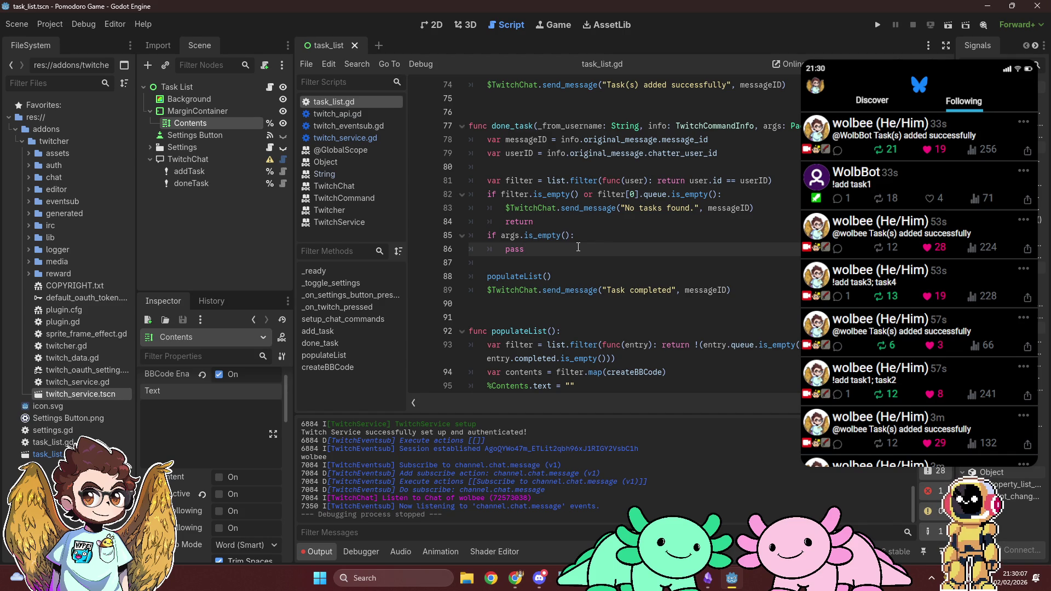
pyautogui.hotkey('ctrl', 'BackSpace')
pyautogui.write('fi')
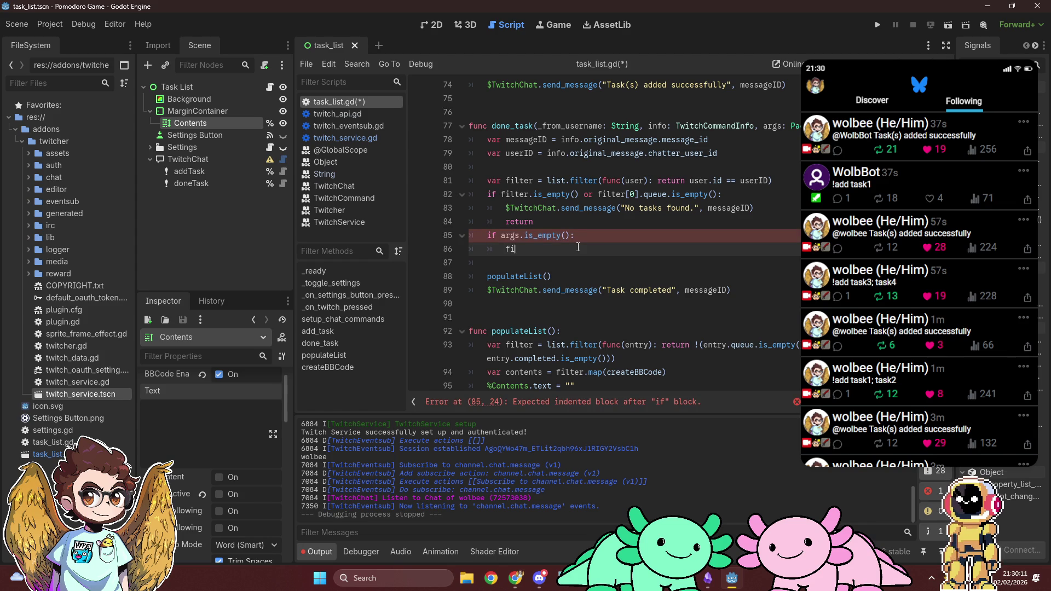
pyautogui.write('lter.completed.append(filter.queue[0')
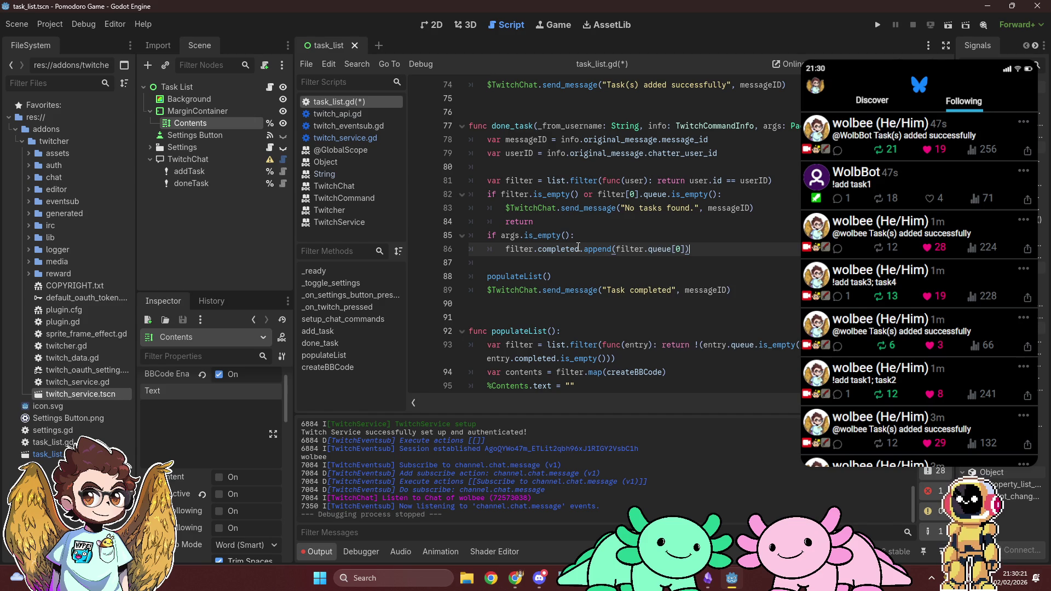
# Add filter.queue = filter.queue.slice(1) on the next line.
pyautogui.press('Return')
pyautogui.write('filter.queue.')
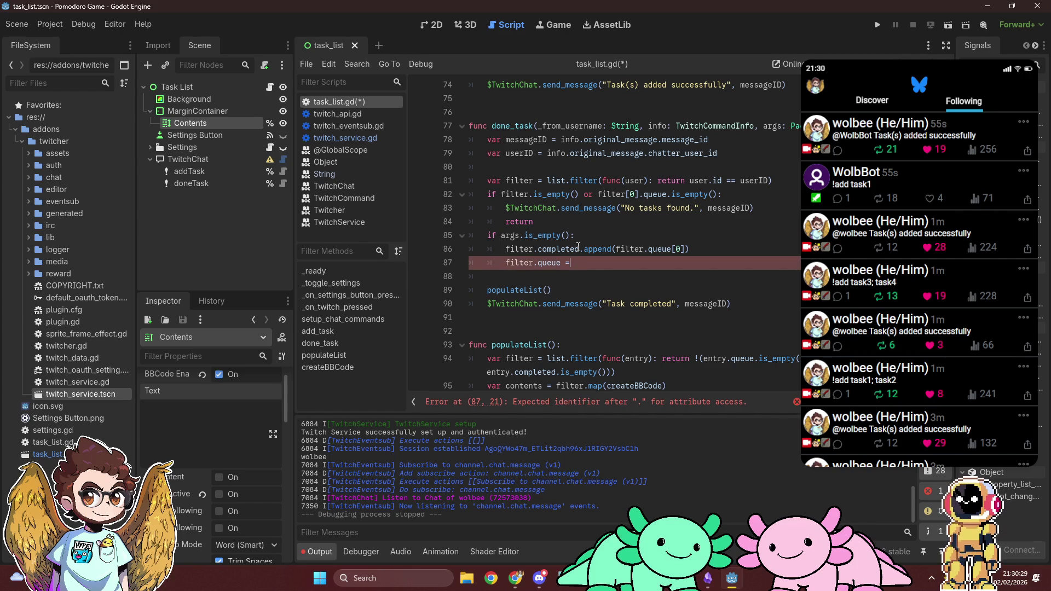
pyautogui.write('filter.queue.slice(1)')
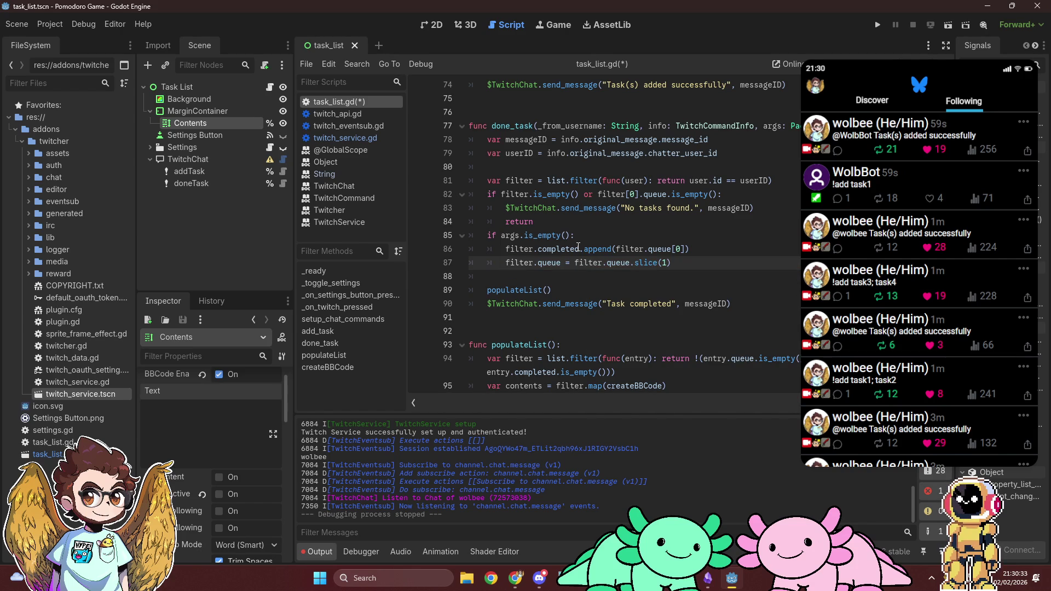
pyautogui.hotkey('alt', 'Tab')
pyautogui.hotkey('alt', 'Tab')
pyautogui.hotkey('alt', 'Tab')
pyautogui.hotkey('alt', 'Tab')
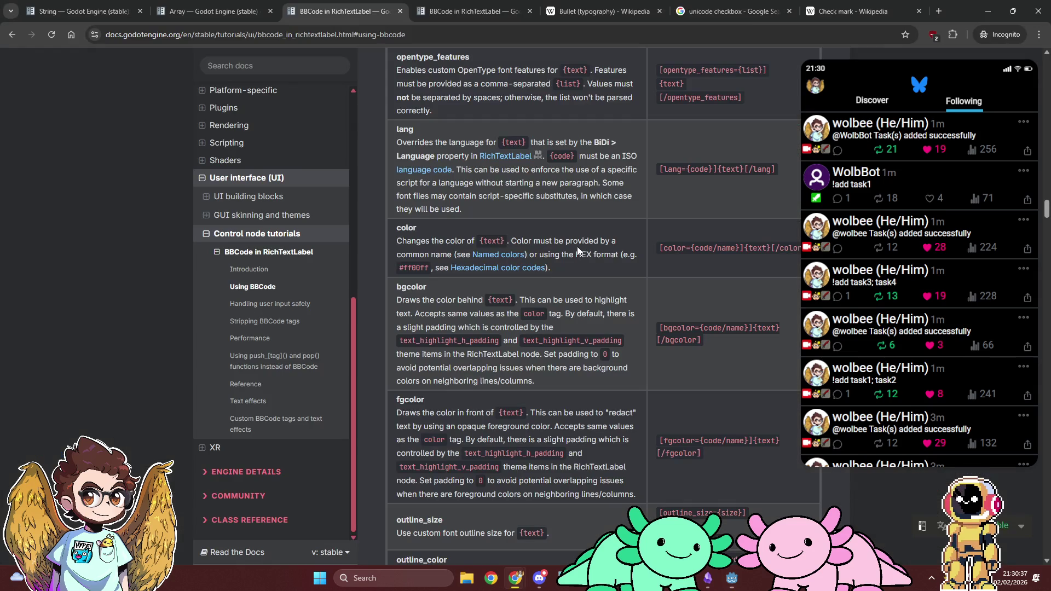
# Read the Array slice() method description in the Godot docs, then return to task_list.gd.
pyautogui.click(181, 10)
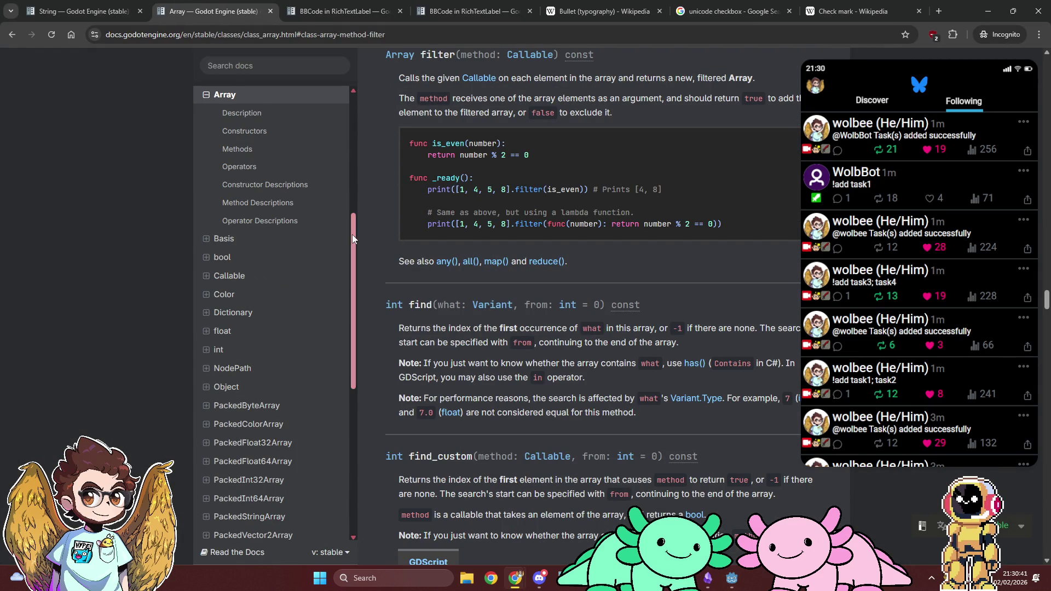
pyautogui.hotkey('alt', 'Left')
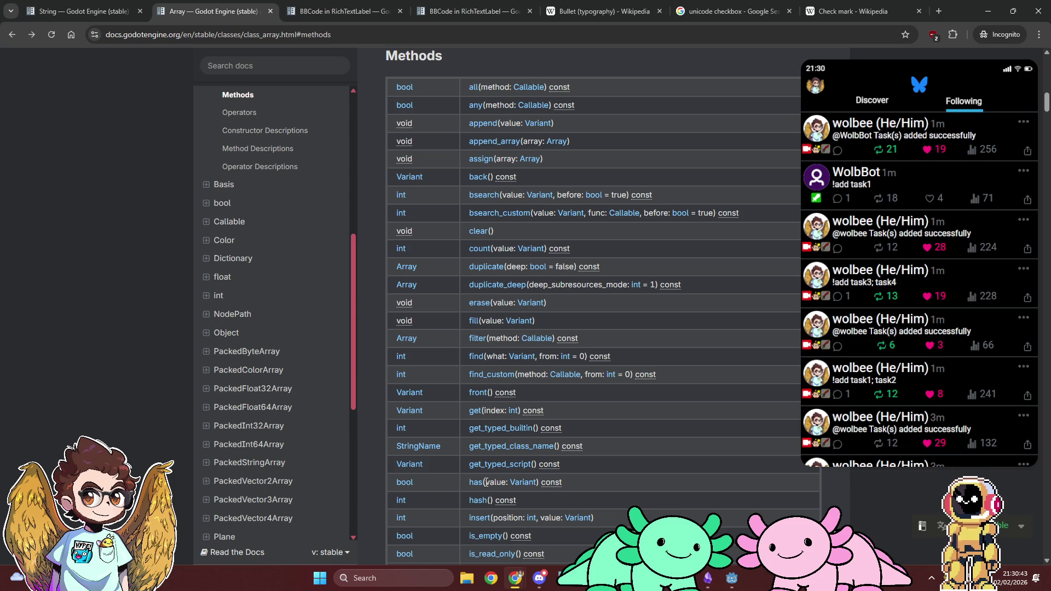
pyautogui.scroll(-10, 487, 492)
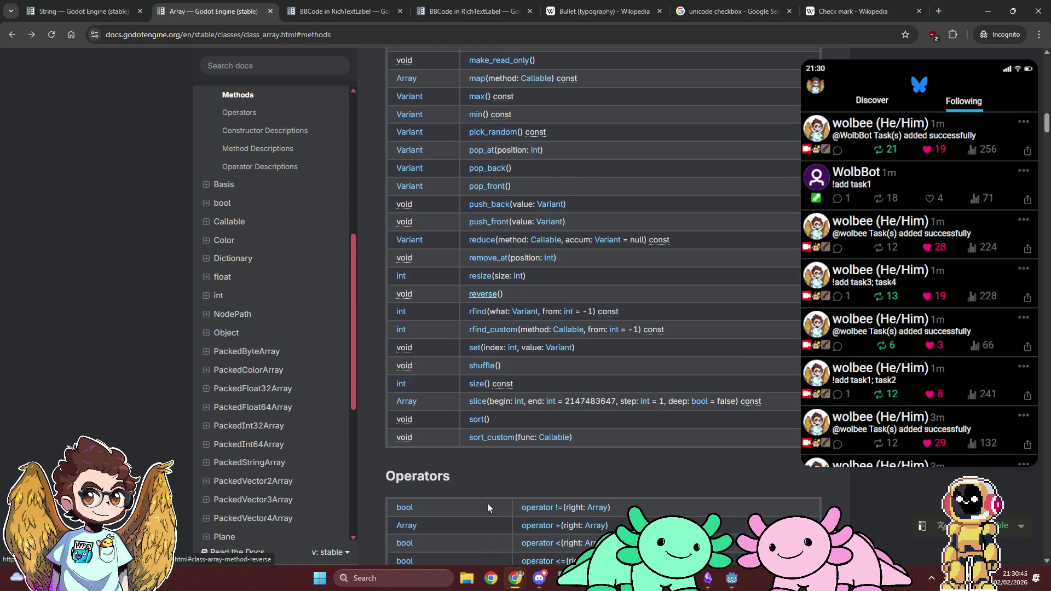
pyautogui.click(476, 403)
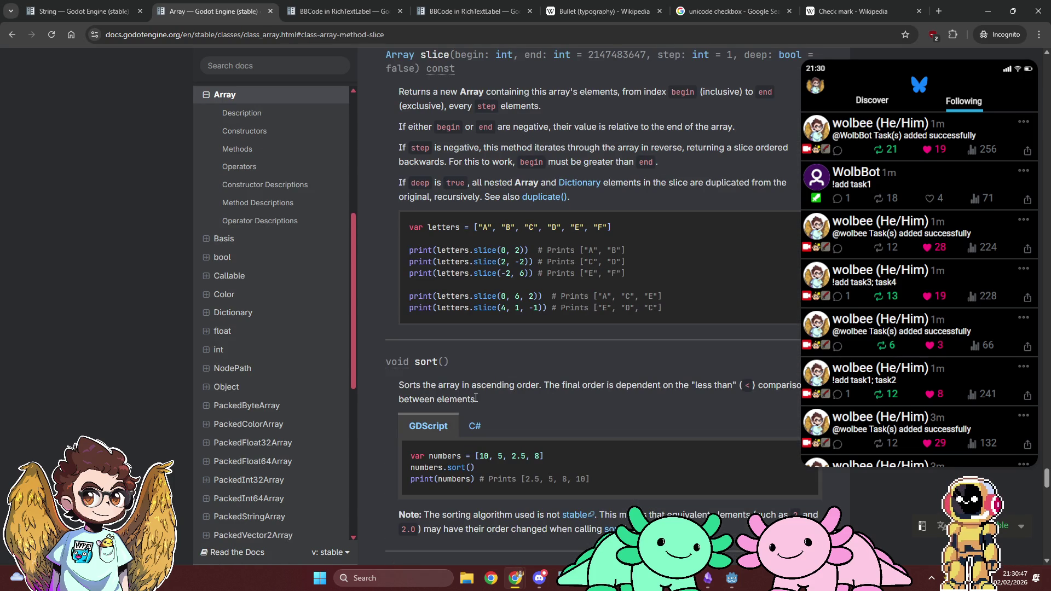
pyautogui.hotkey('alt', 'Tab')
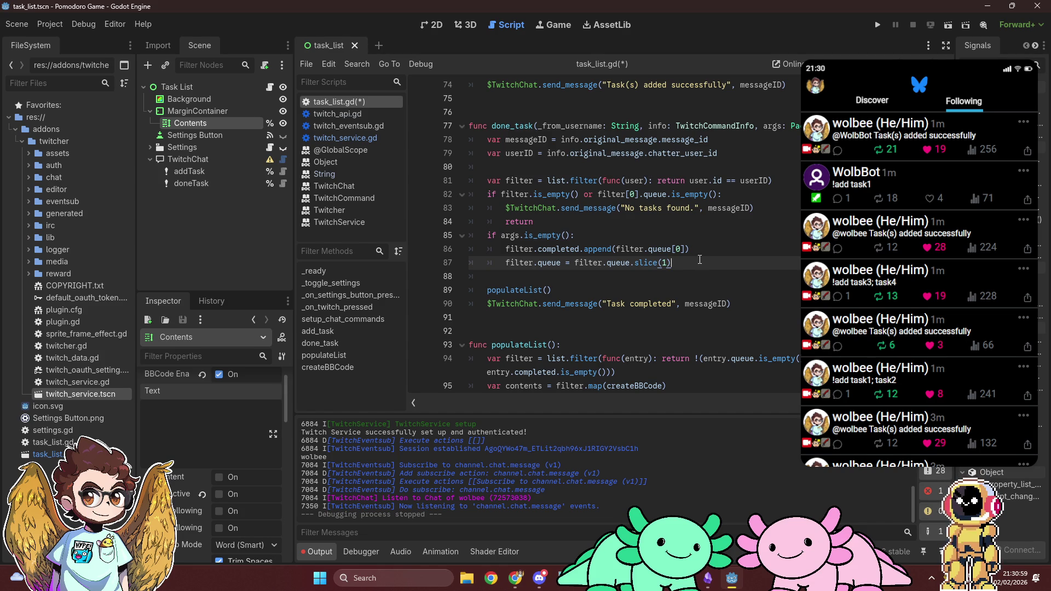
# Add an else: branch appending filter.queue[int(args[0]) - 1] to filter.completed.
pyautogui.press('Return')
pyautogui.write('else')
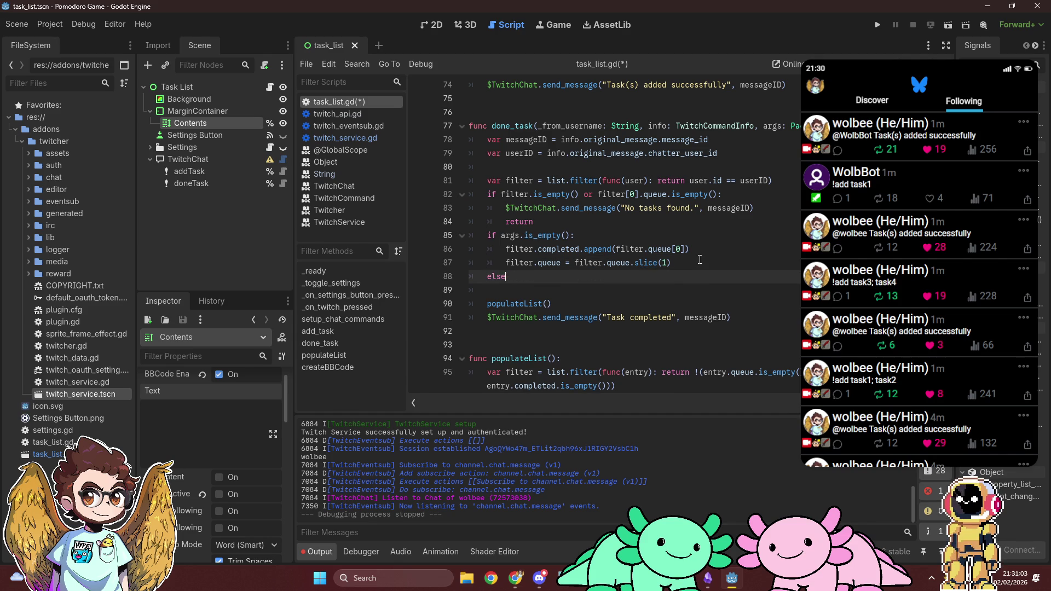
pyautogui.write(':')
pyautogui.press('Return')
pyautogui.write('filter.com')
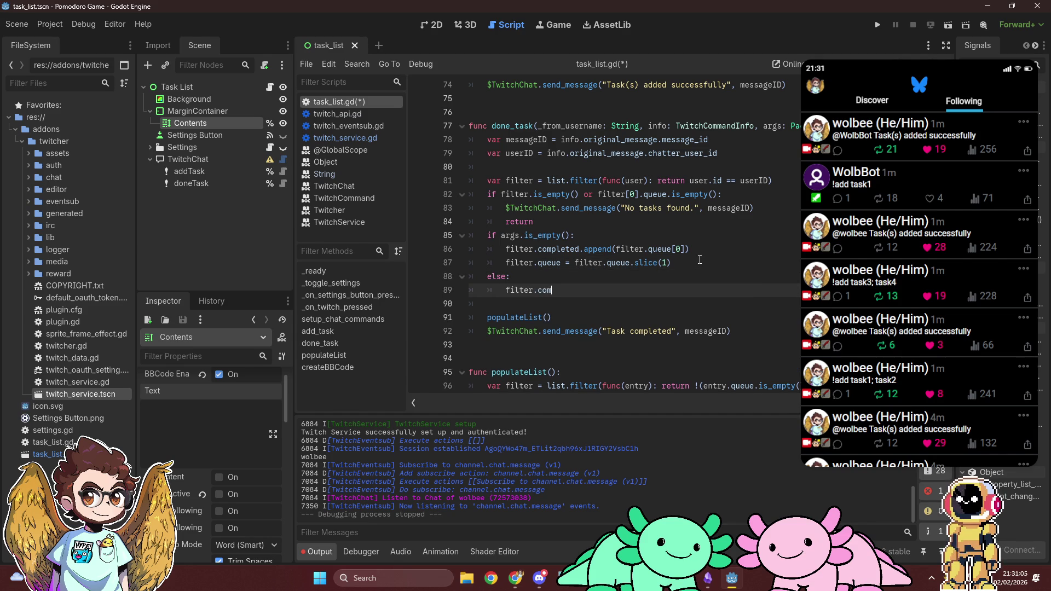
pyautogui.write('pleted.append(filter')
pyautogui.write('.queue[')
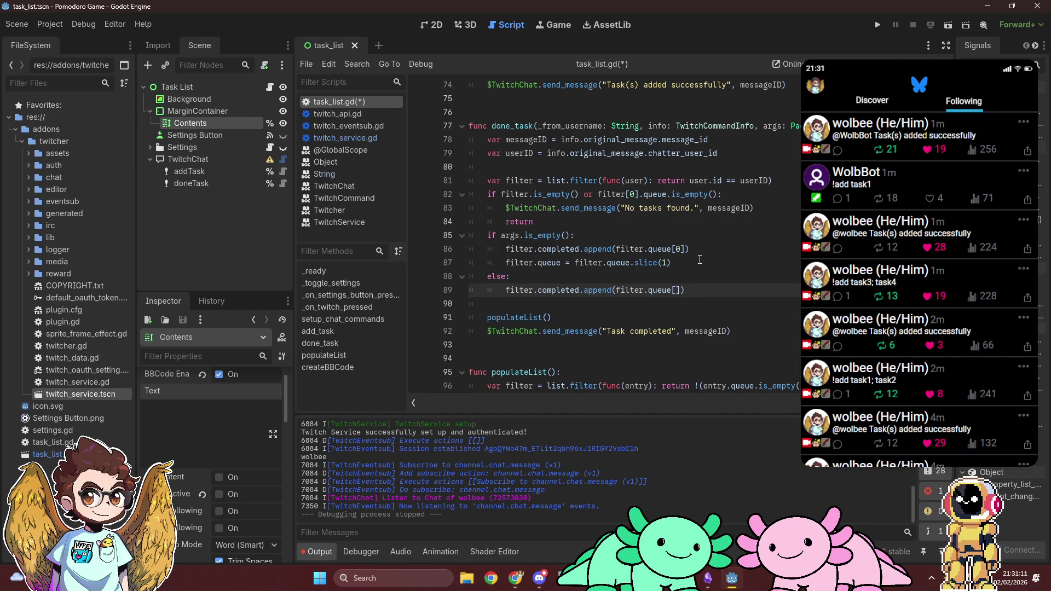
pyautogui.write('args[0]')
pyautogui.write(' - 1')
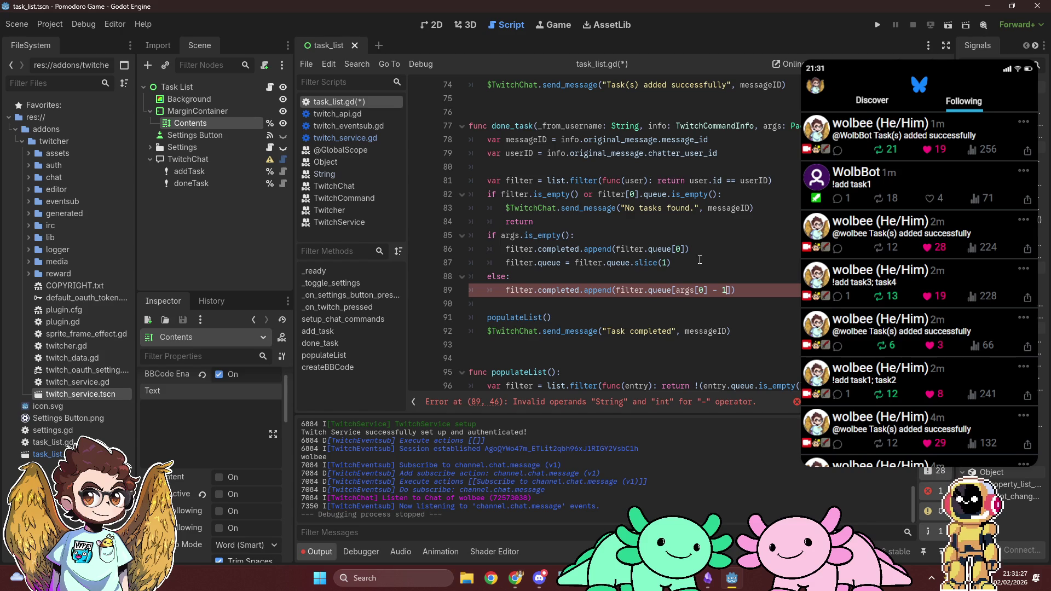
pyautogui.write(')')
pyautogui.write('int(')
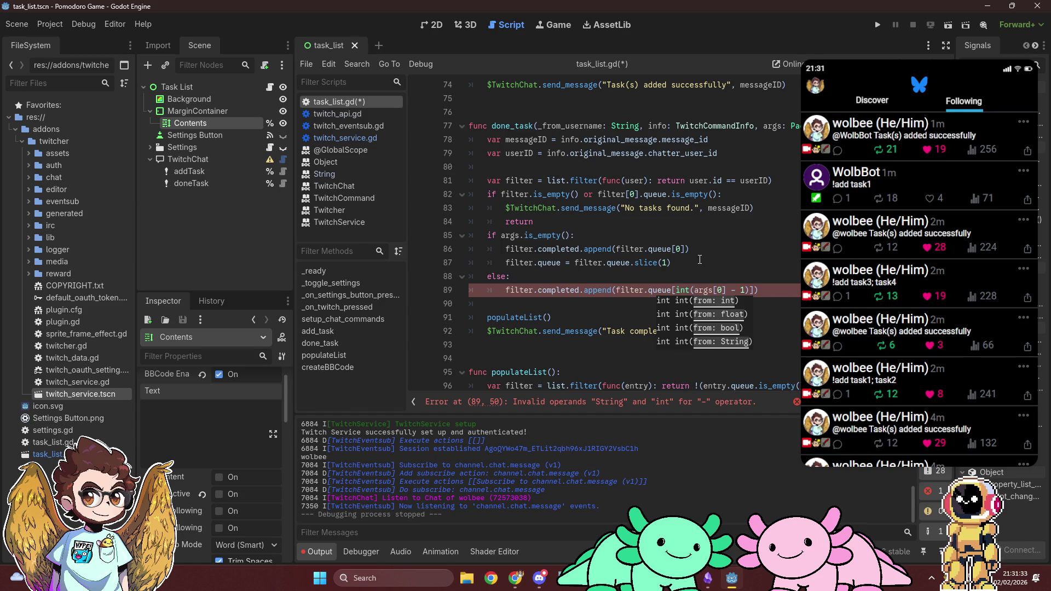
pyautogui.write(')')
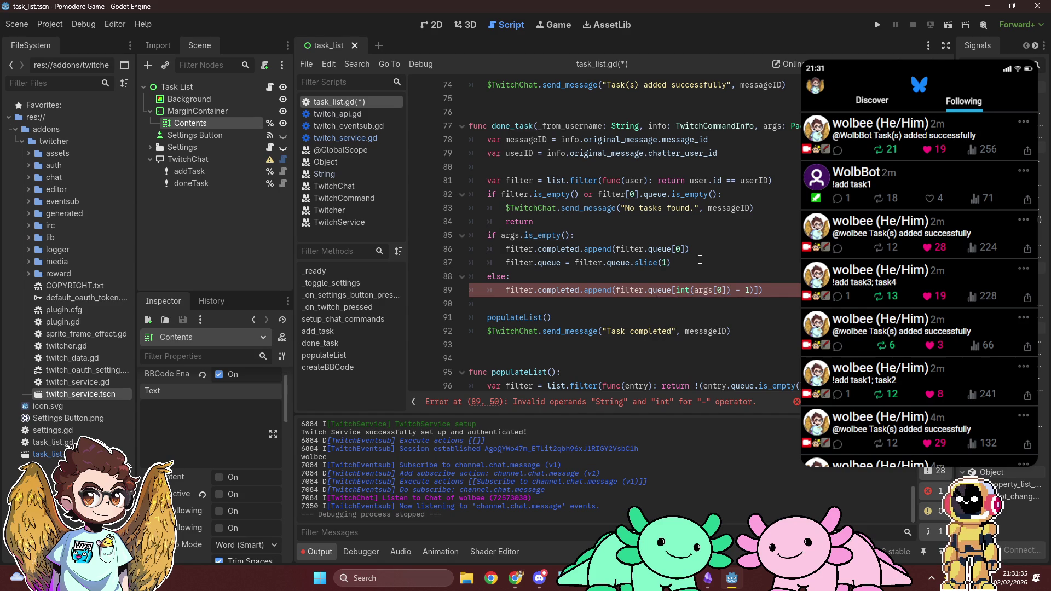
pyautogui.press('End')
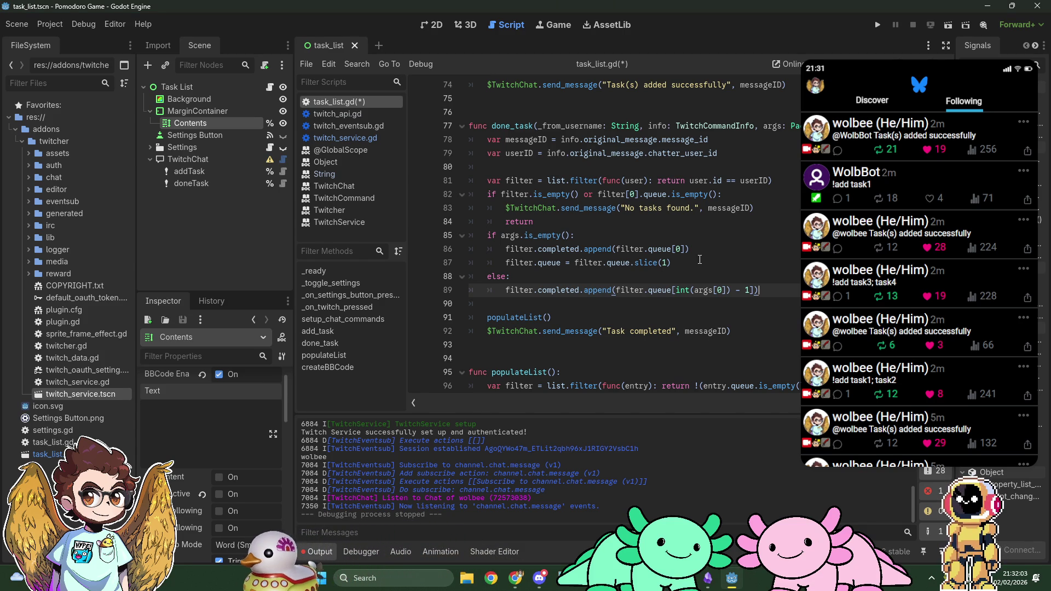
# Try and remove a test int("four") line, then insert a blank line under else:.
pyautogui.press('Return')
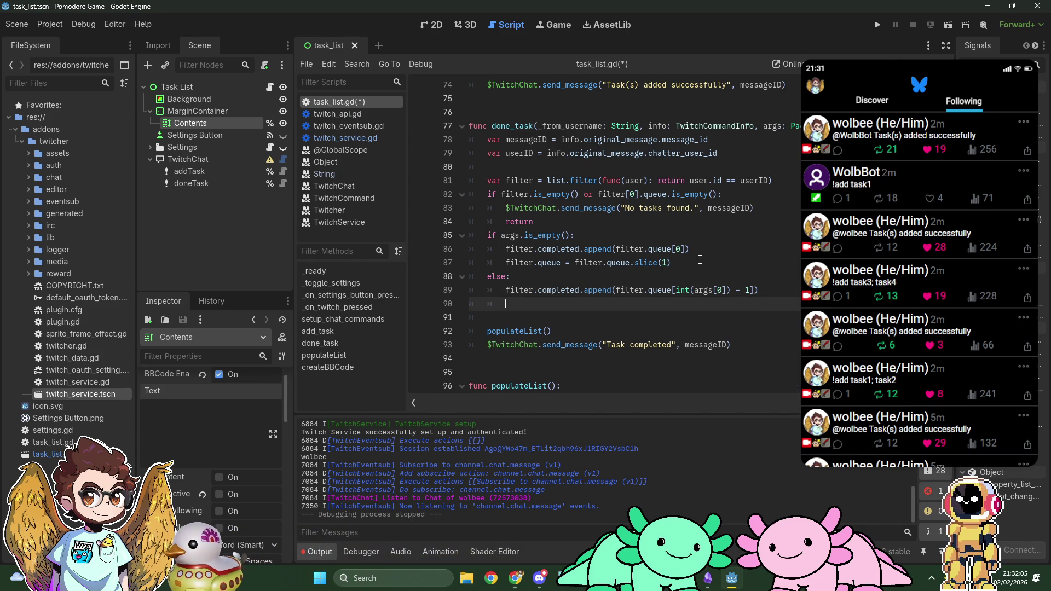
pyautogui.write('int("')
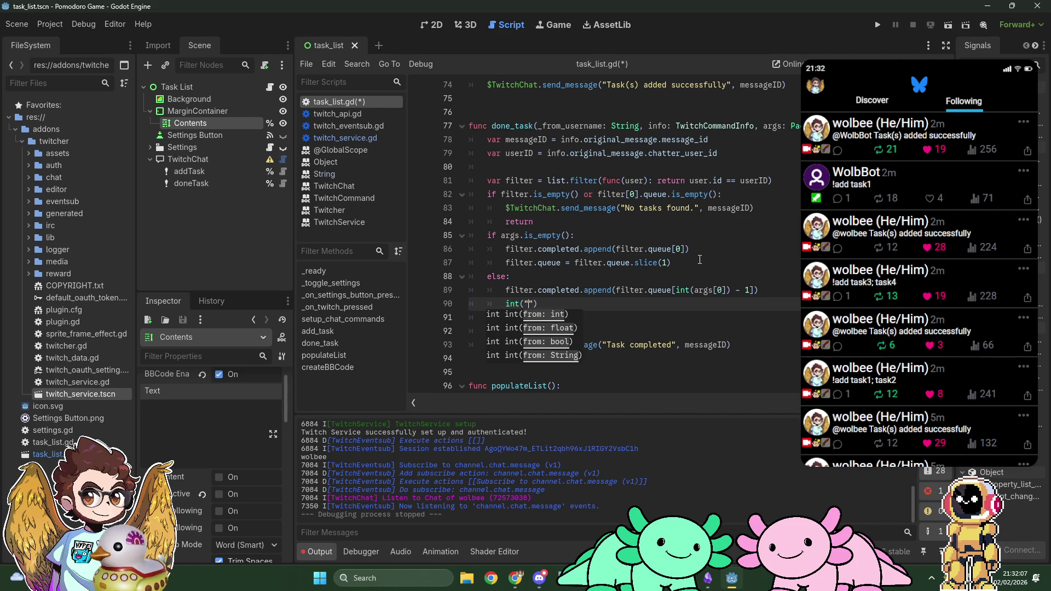
pyautogui.write('four')
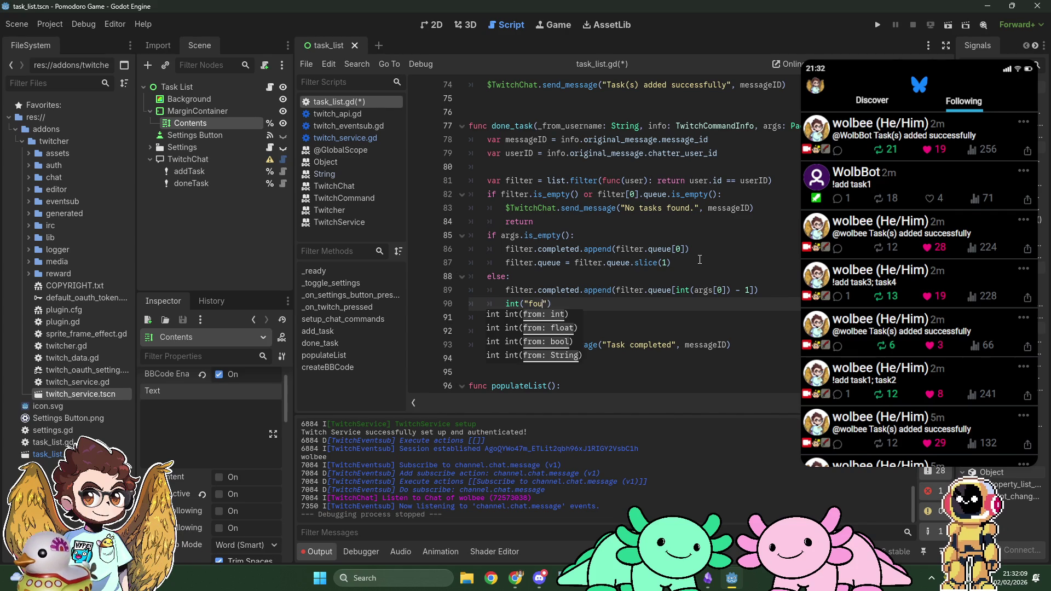
pyautogui.press('End')
pyautogui.hotkey('shift', 'Home')
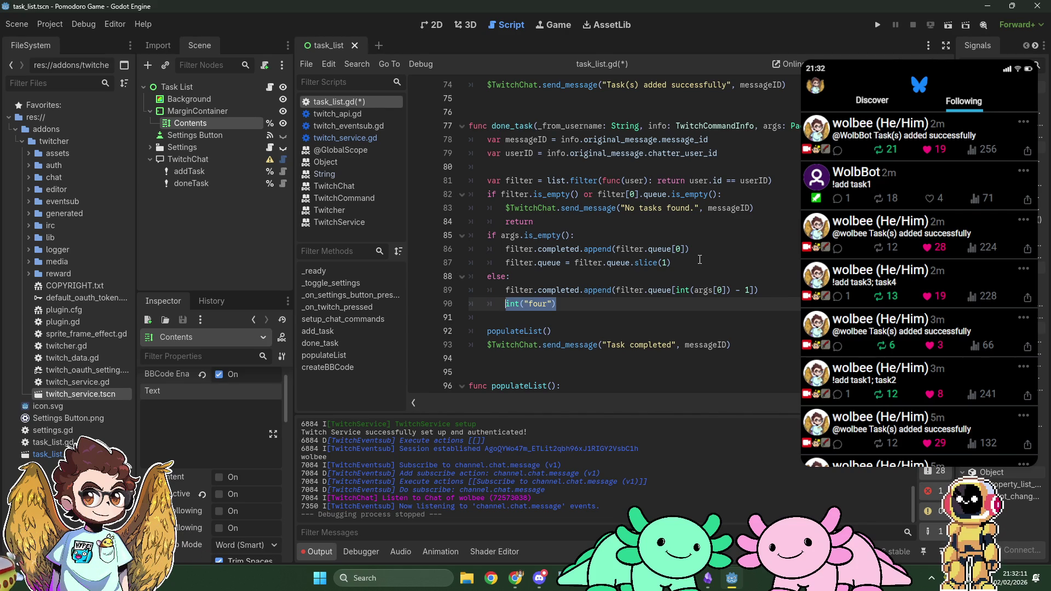
pyautogui.write('0')
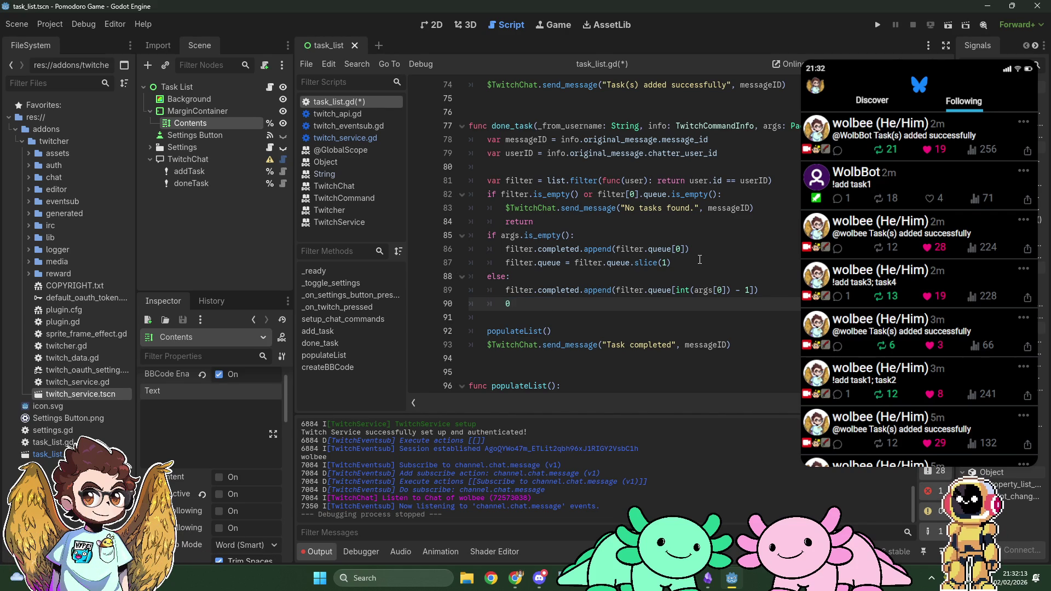
pyautogui.press('BackSpace')
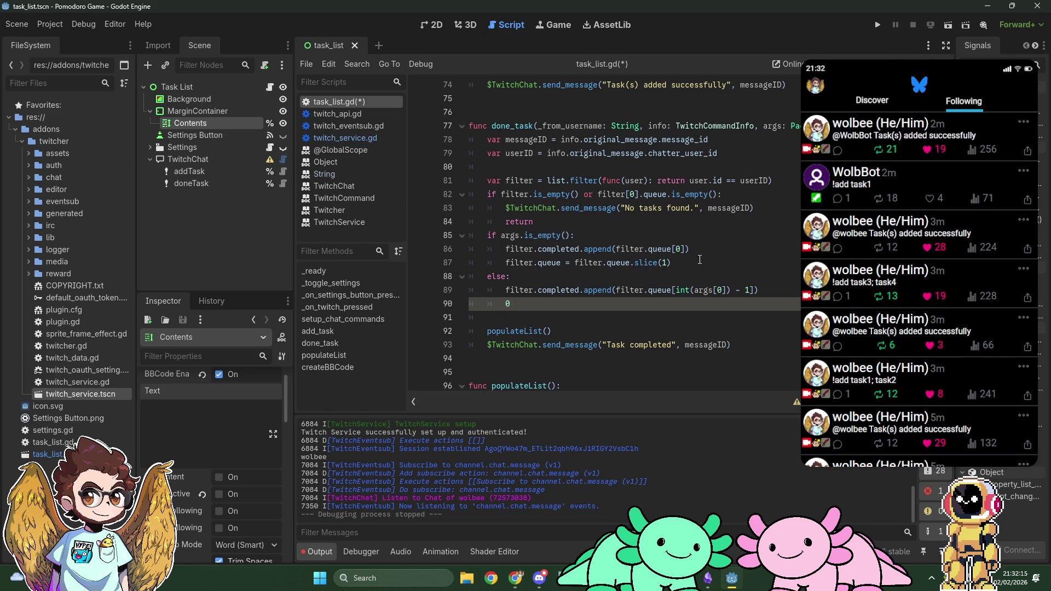
pyautogui.press('BackSpace')
pyautogui.press('BackSpace')
pyautogui.press('BackSpace')
pyautogui.press('Up')
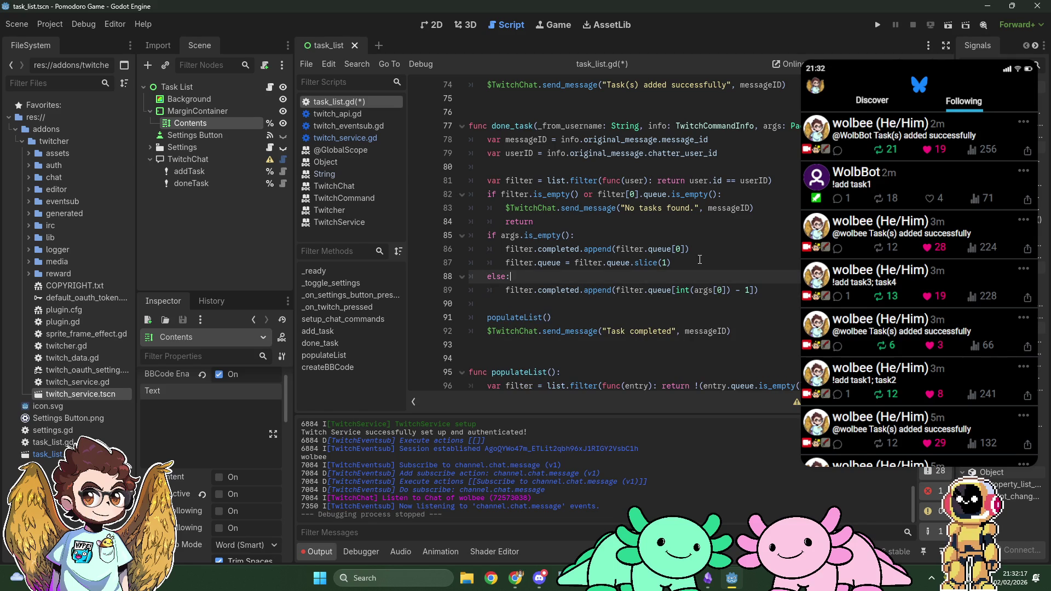
pyautogui.press('Return')
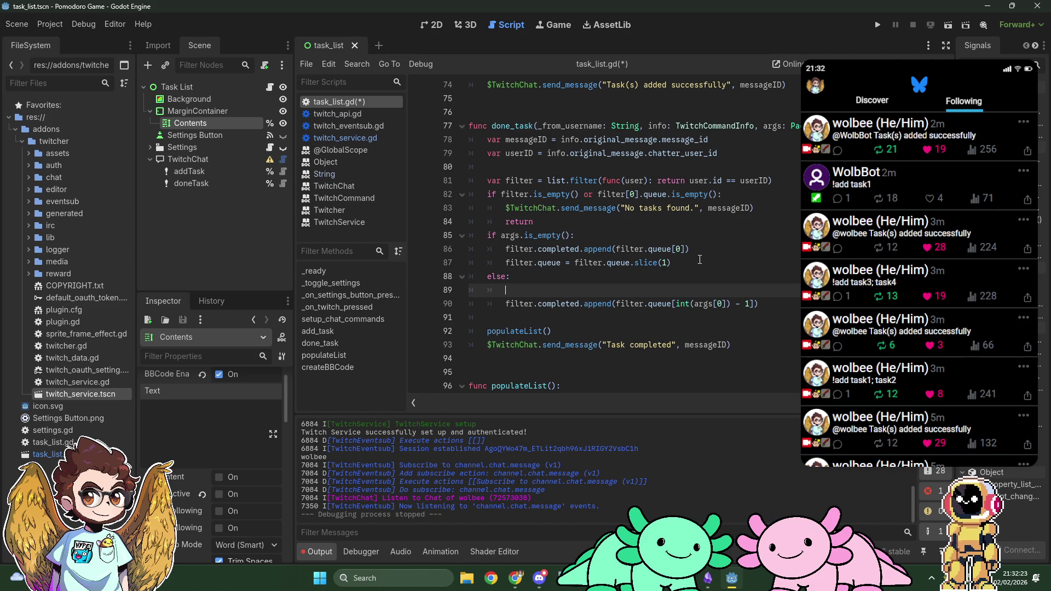
# Store int(args[0]) in var index and start an if index == 0: check.
pyautogui.write('var index = ')
pyautogui.write('a')
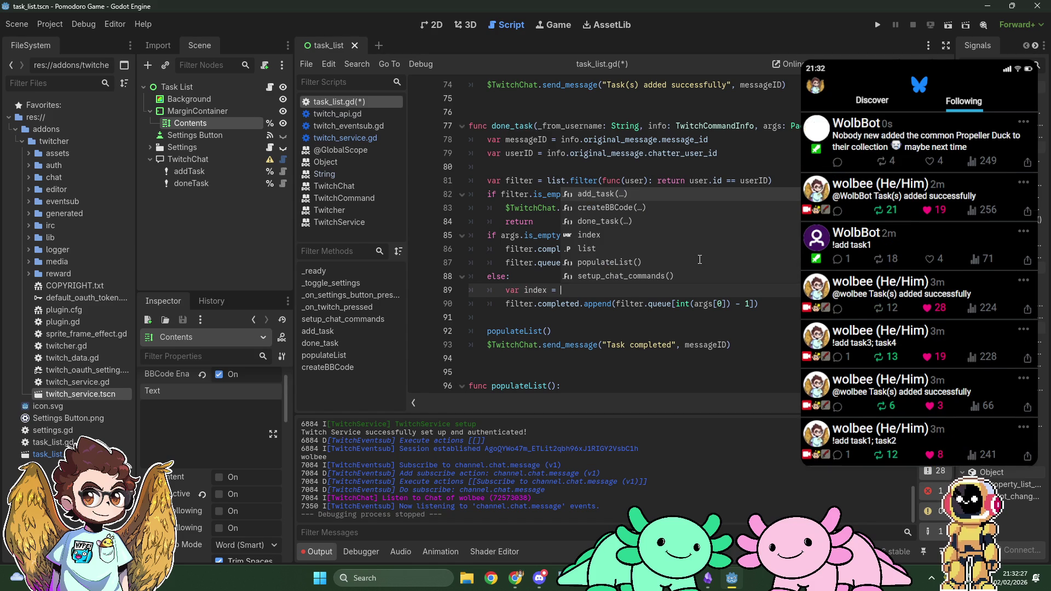
pyautogui.press('BackSpace')
pyautogui.write('int(args')
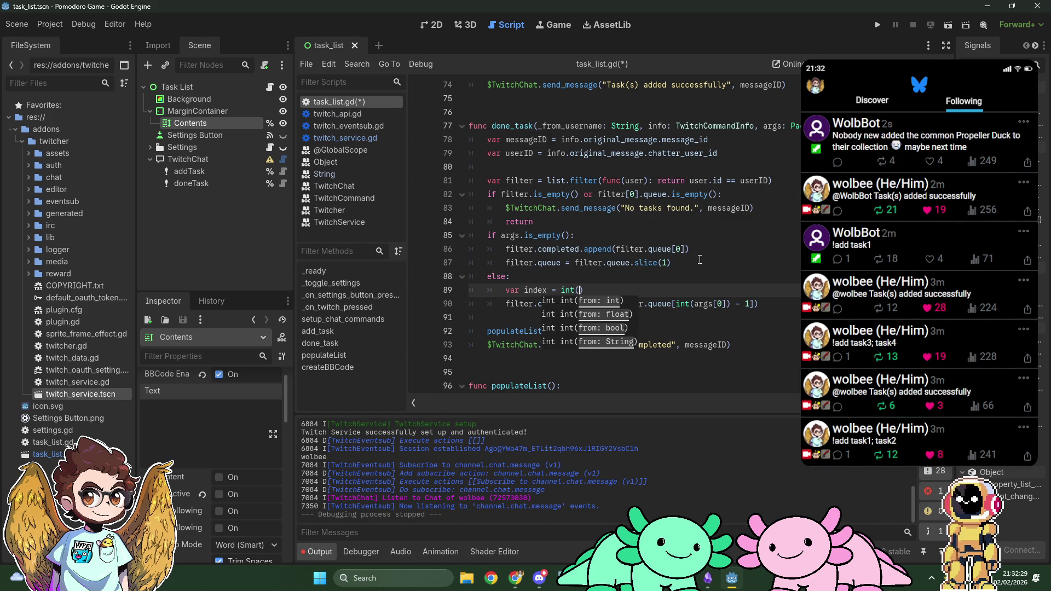
pyautogui.write('[0')
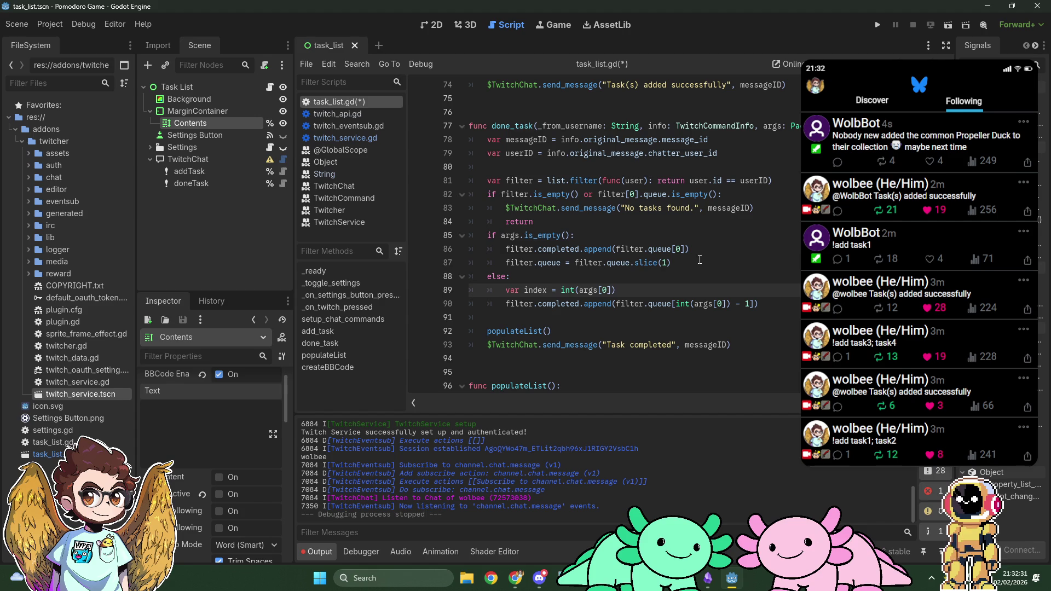
pyautogui.press('Return')
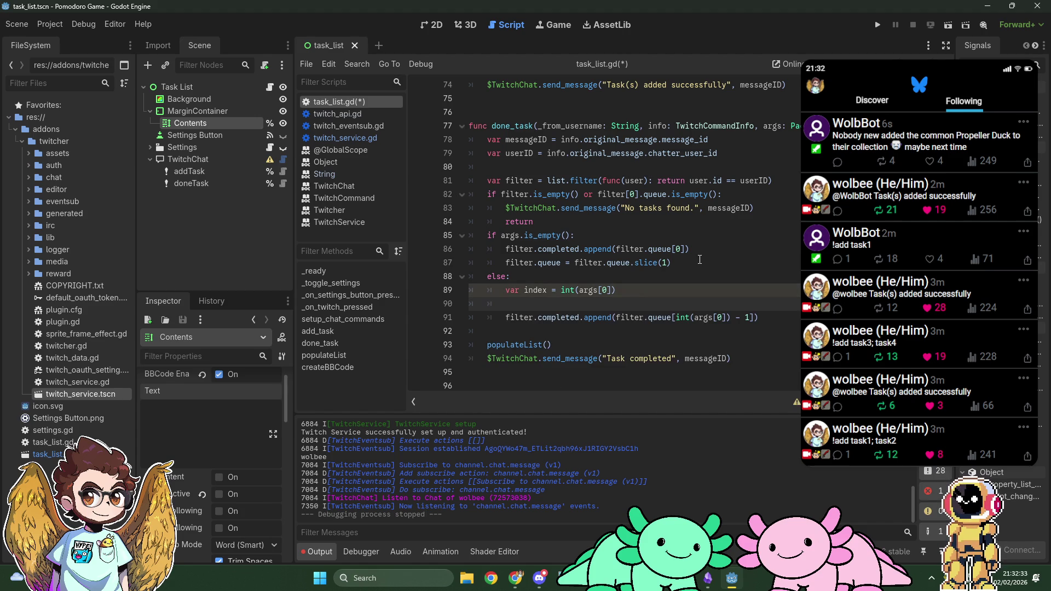
pyautogui.write('if ')
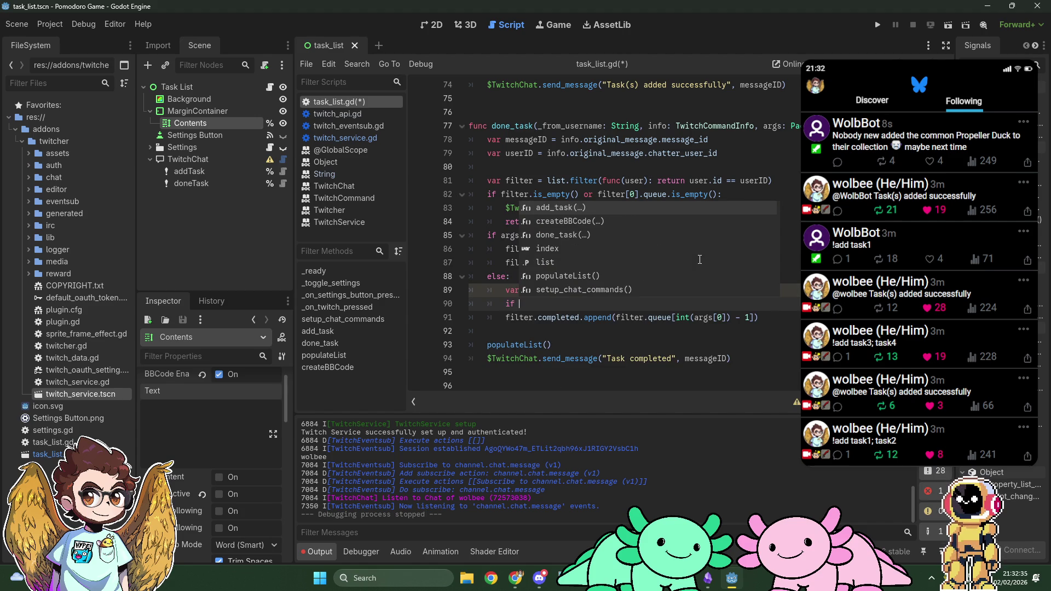
pyautogui.write('index')
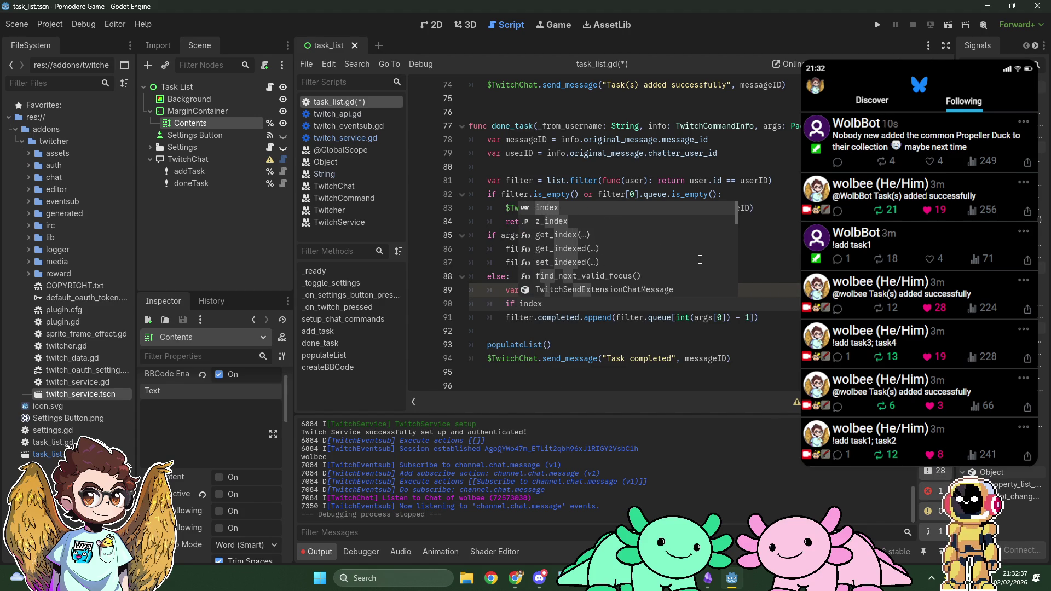
pyautogui.press('Escape')
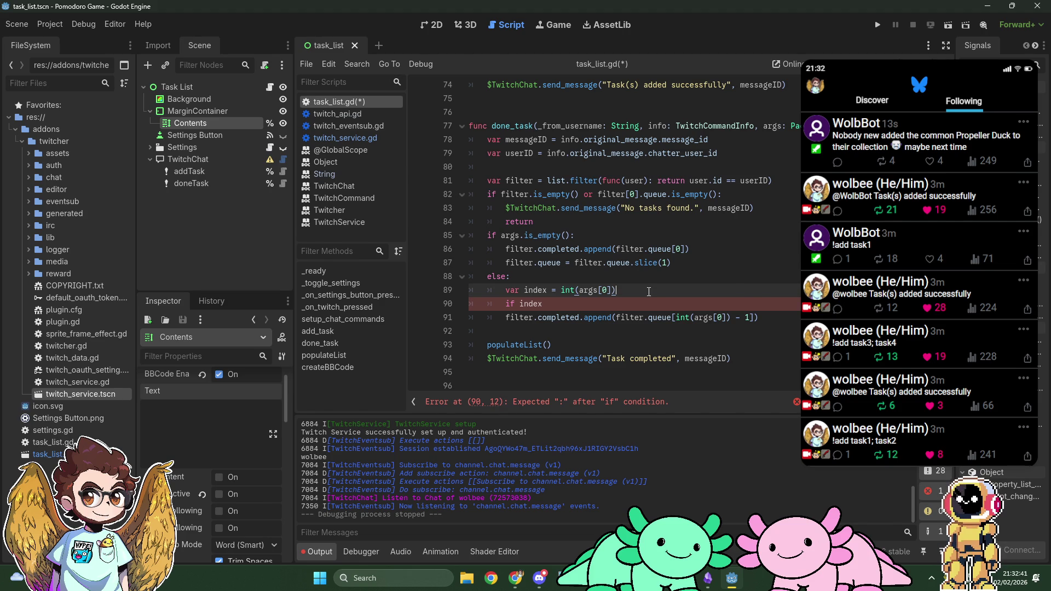
pyautogui.press('Down')
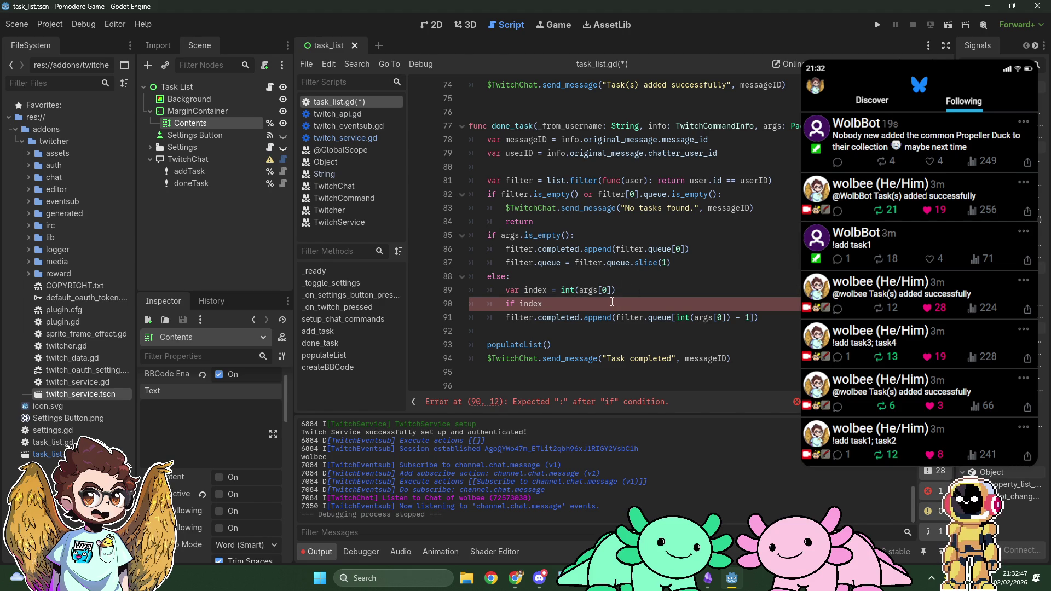
pyautogui.write('== 9')
pyautogui.press('BackSpace')
pyautogui.write('0:')
# Inside that check, send "Task number not found" via $TwitchChat.send_message and return.
pyautogui.press('Return')
pyautogui.write('$Twit')
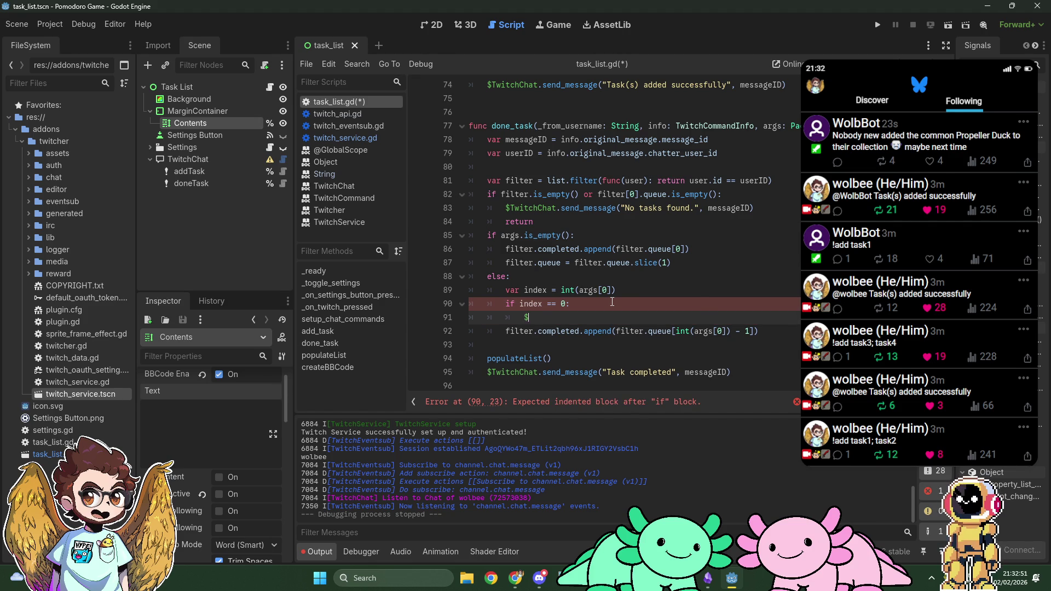
pyautogui.press('Return')
pyautogui.write('.')
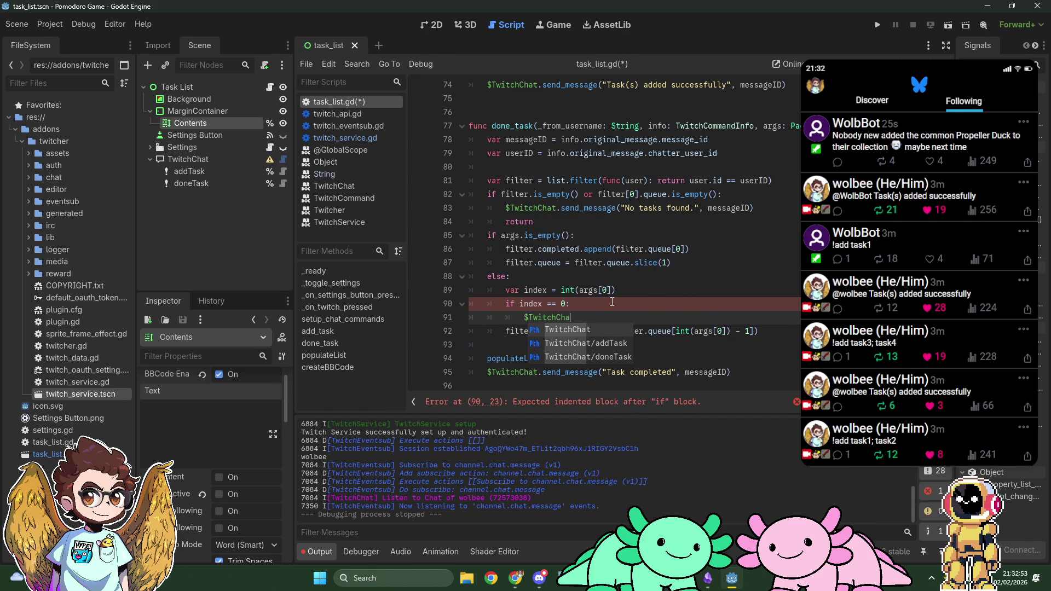
pyautogui.press('Escape')
pyautogui.write('send')
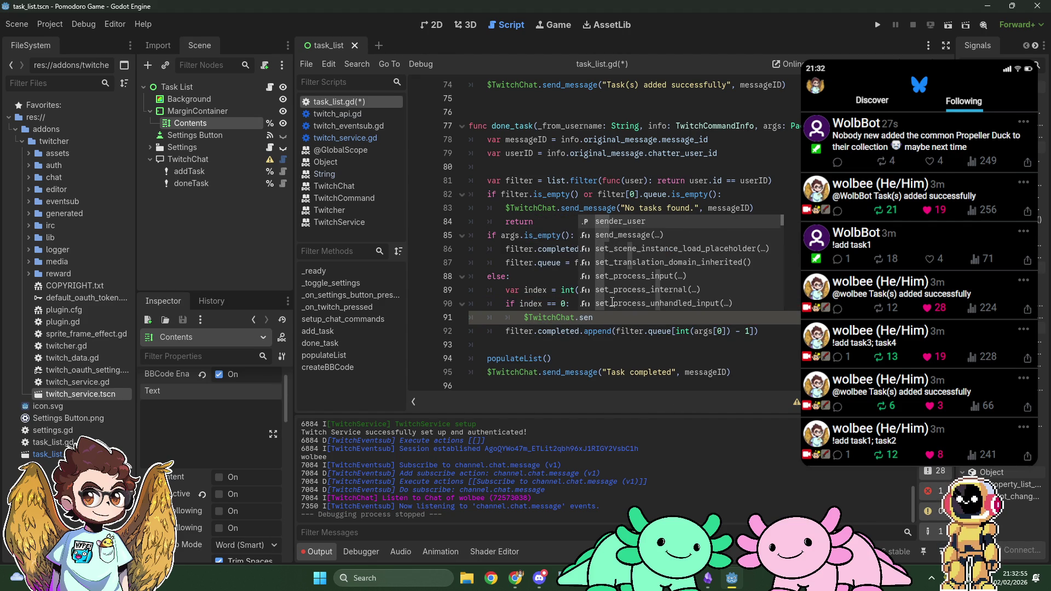
pyautogui.press('Return')
pyautogui.write('"')
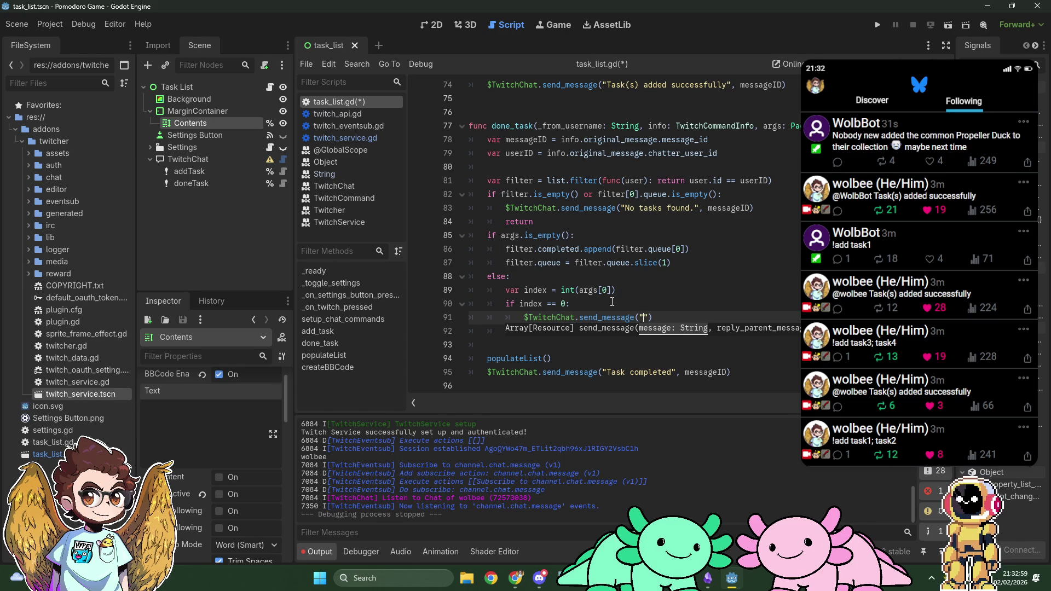
pyautogui.write('Task number ')
pyautogui.write('not found')
pyautogui.press('End')
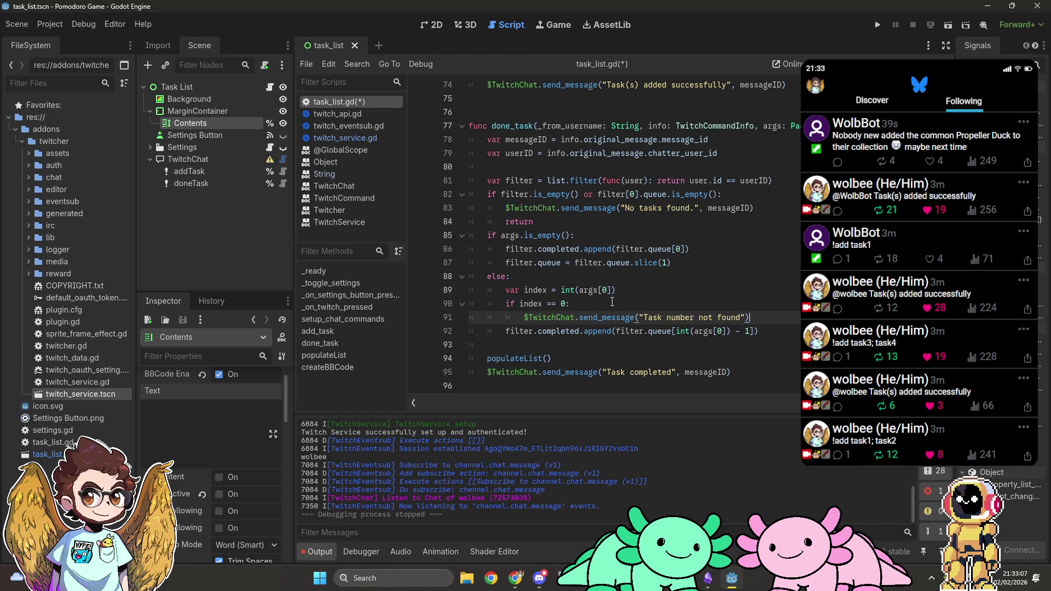
pyautogui.press('Return')
pyautogui.write('return')
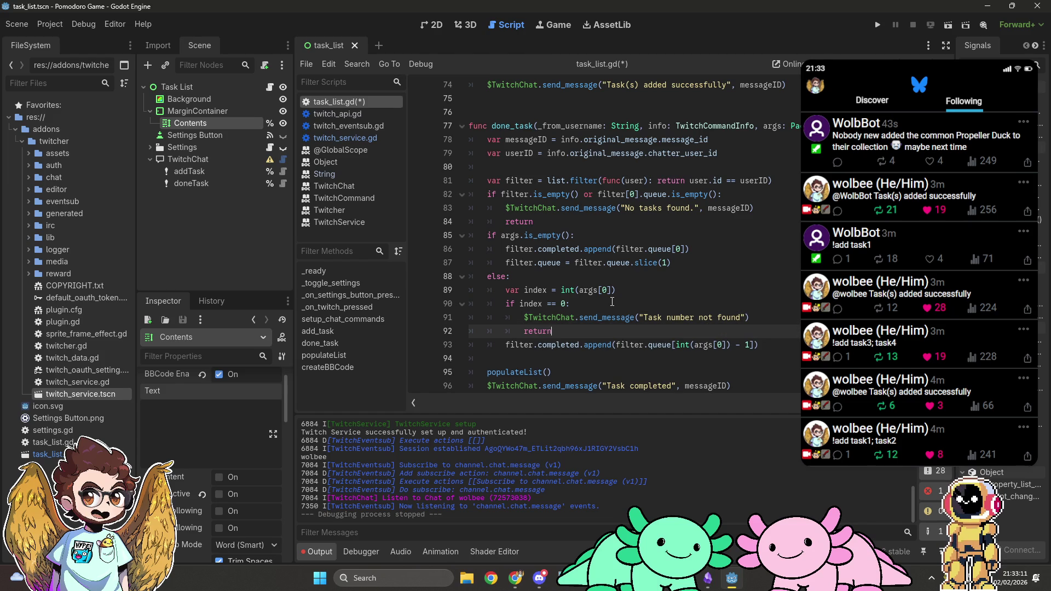
# Change the append call to use filter.queue[index - 1] and add a new line after it.
pyautogui.press('Down')
pyautogui.press('End')
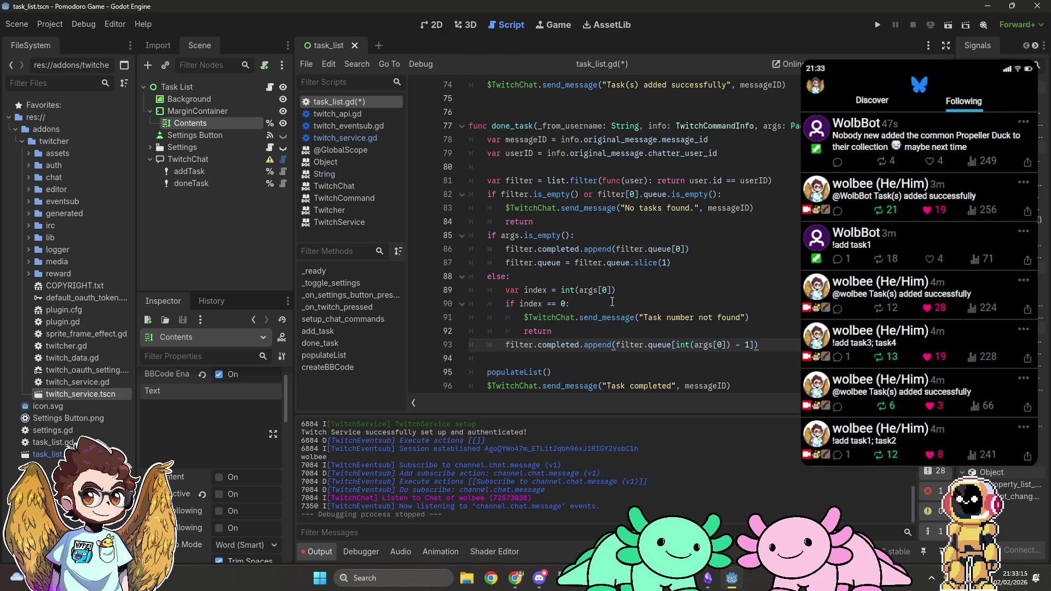
pyautogui.press('Left')
pyautogui.press('Left')
pyautogui.press('Left')
pyautogui.press('BackSpace')
pyautogui.press('BackSpace')
pyautogui.press('BackSpace')
pyautogui.write('index')
pyautogui.press('End')
pyautogui.press('Return')
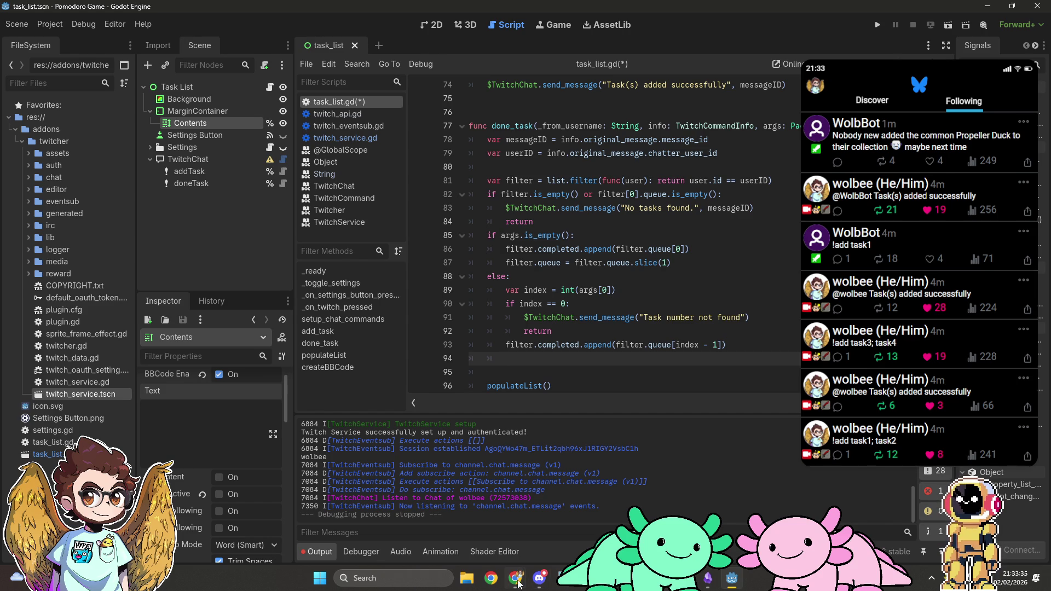
# Look up the Array remove_at method in the Godot docs in Chrome.
pyautogui.moveTo(515, 578)
pyautogui.click(548, 528)
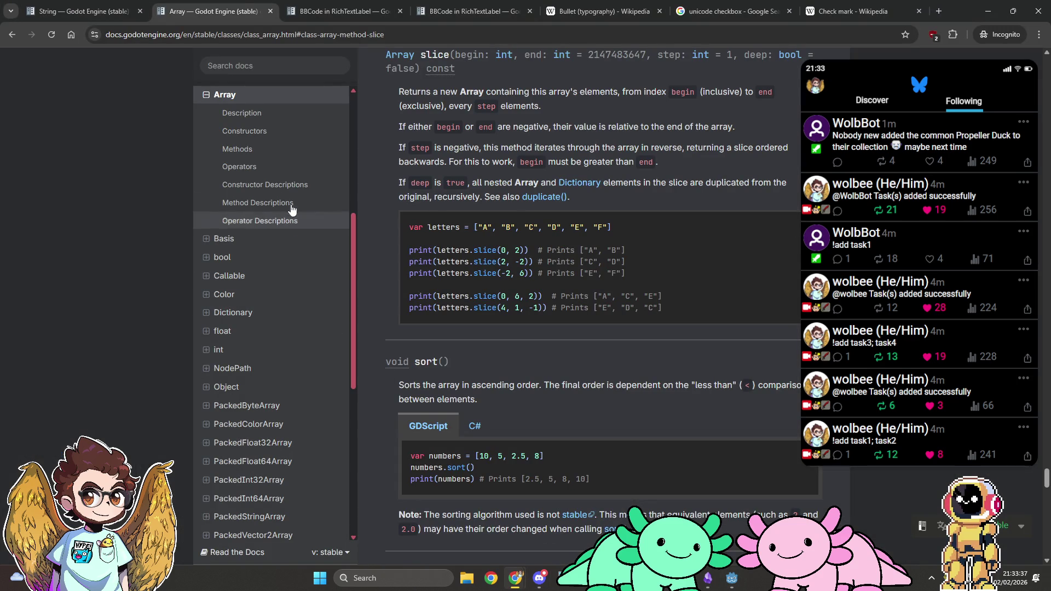
pyautogui.click(237, 149)
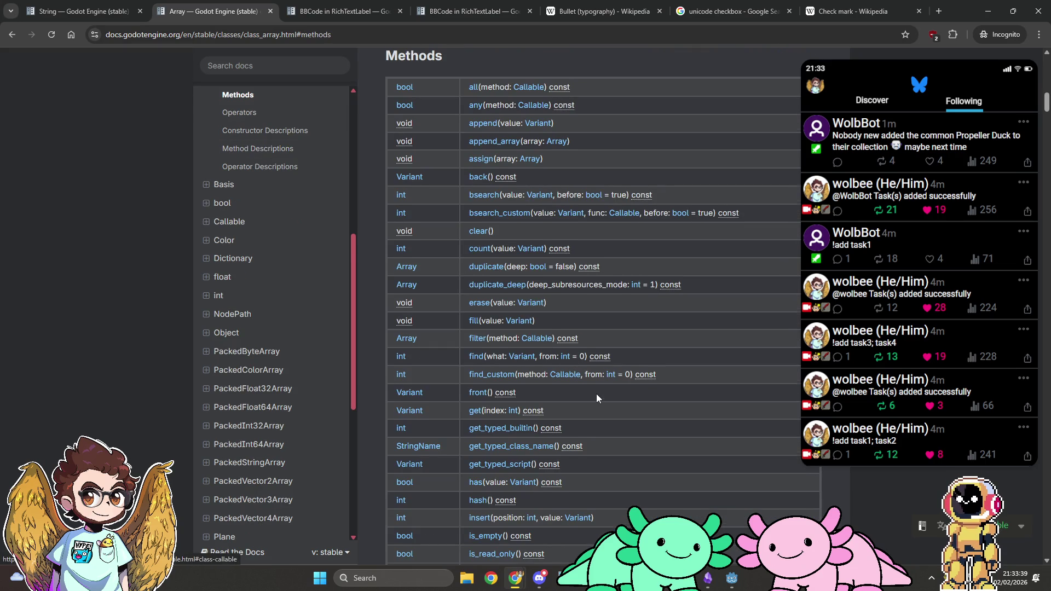
pyautogui.scroll(-2, 596, 394)
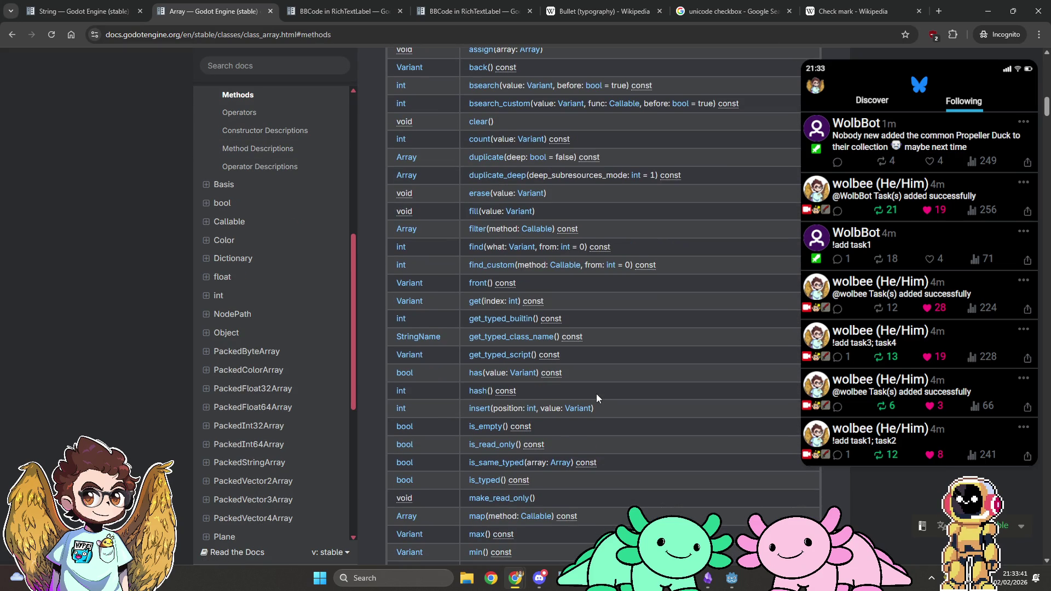
pyautogui.scroll(-3, 596, 393)
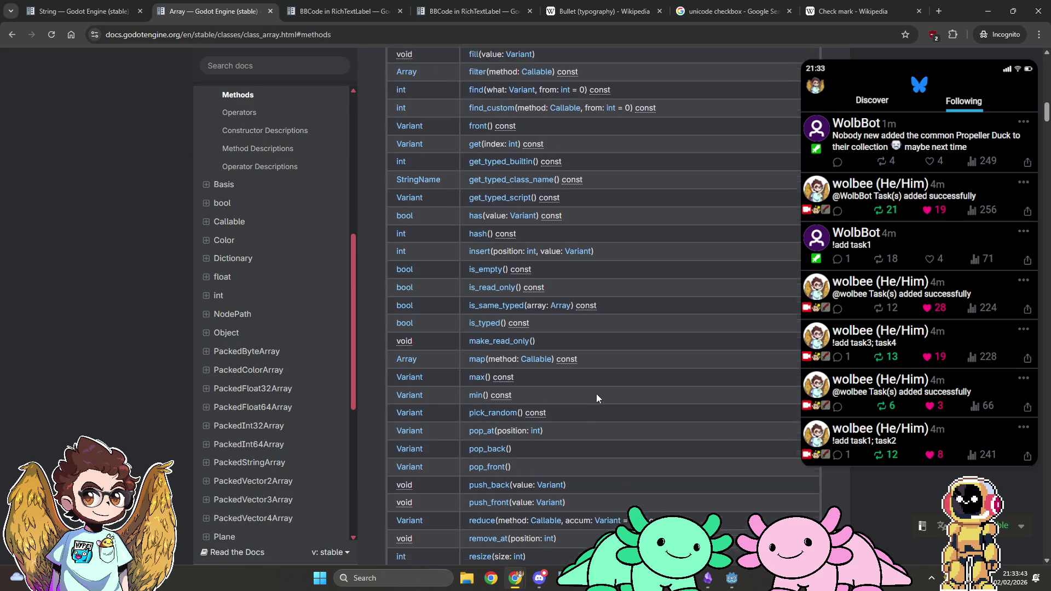
pyautogui.scroll(-1, 596, 397)
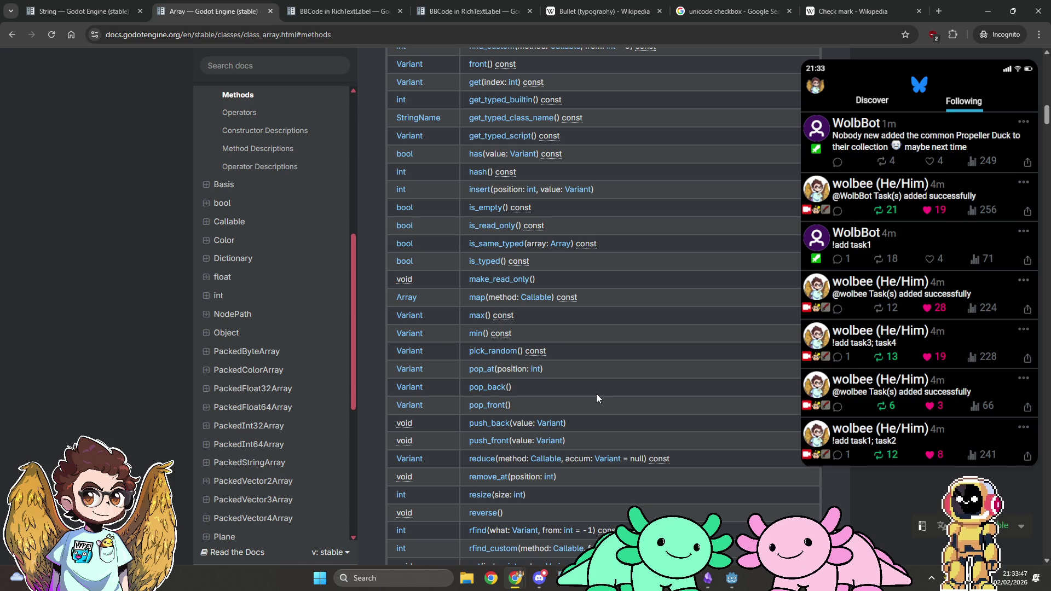
pyautogui.scroll(-3, 596, 396)
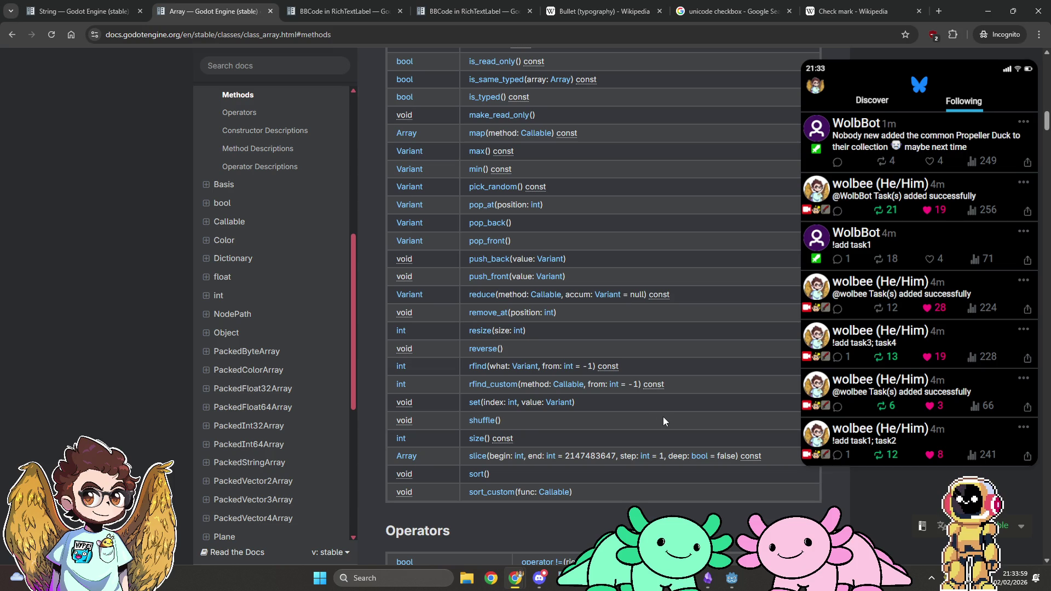
pyautogui.hotkey('alt', 'Left')
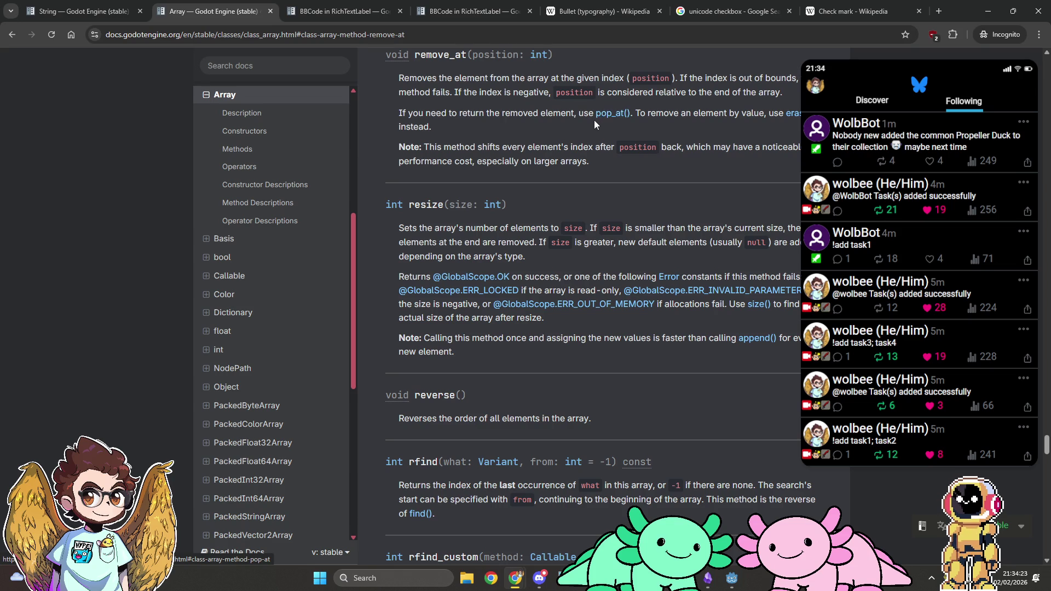
# Check the pop_at entry, then type filter.queue.remove_at(index - 1) in done_task.
pyautogui.hotkey('alt', 'Tab')
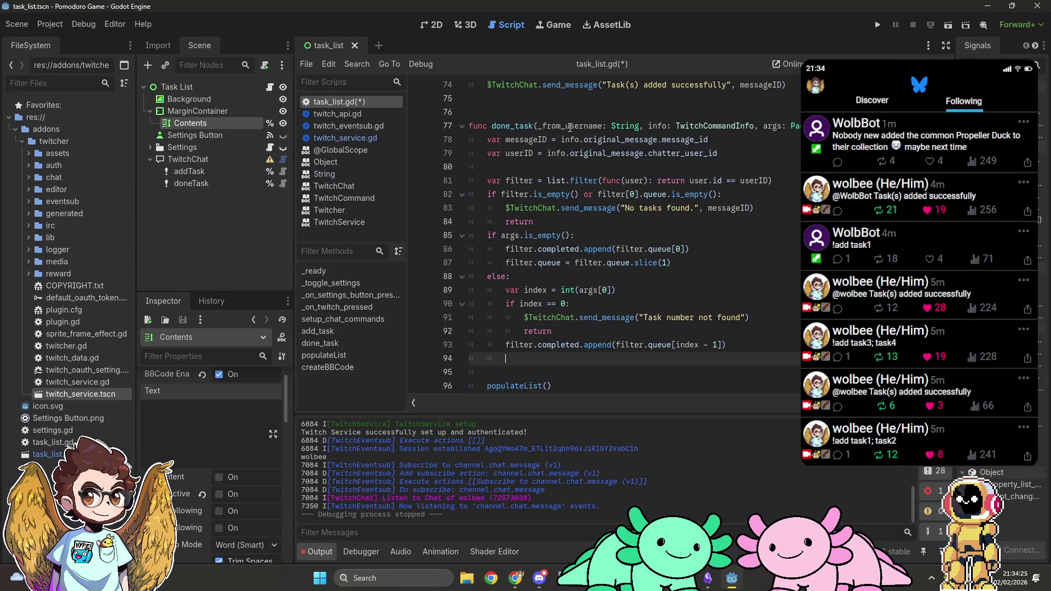
pyautogui.hotkey('alt', 'Tab')
pyautogui.click(610, 110)
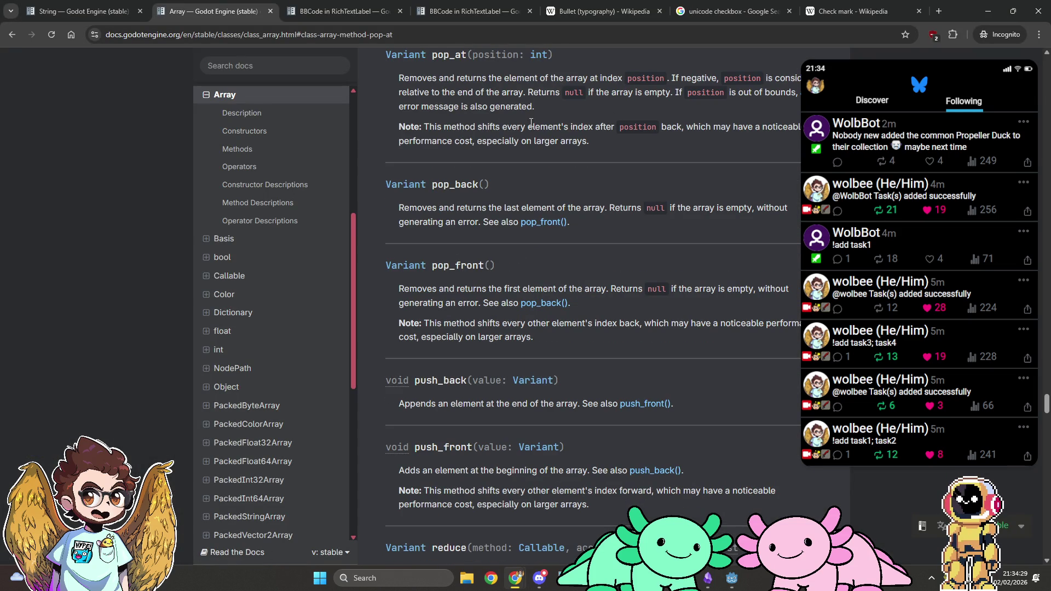
pyautogui.scroll(-10, 547, 131)
pyautogui.hotkey('alt', 'Tab')
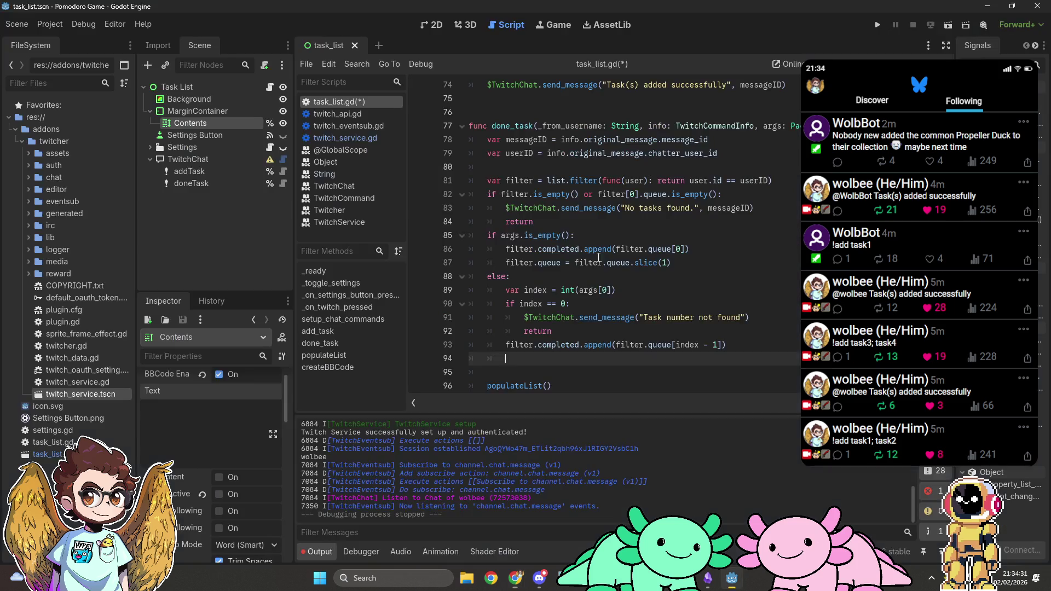
pyautogui.hotkey('alt', 'Tab')
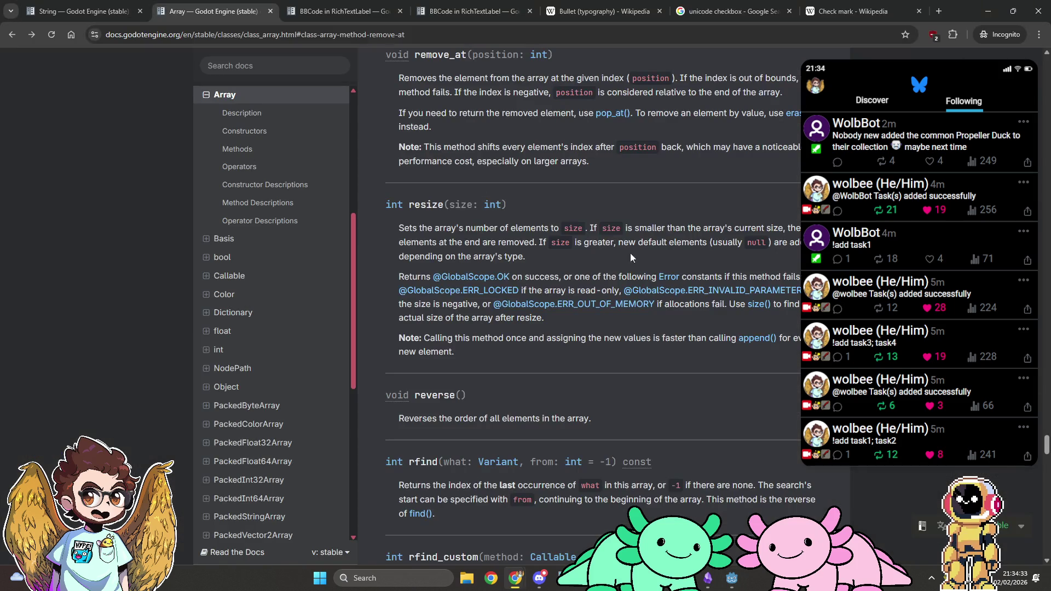
pyautogui.hotkey('alt', 'Tab')
pyautogui.write('fil')
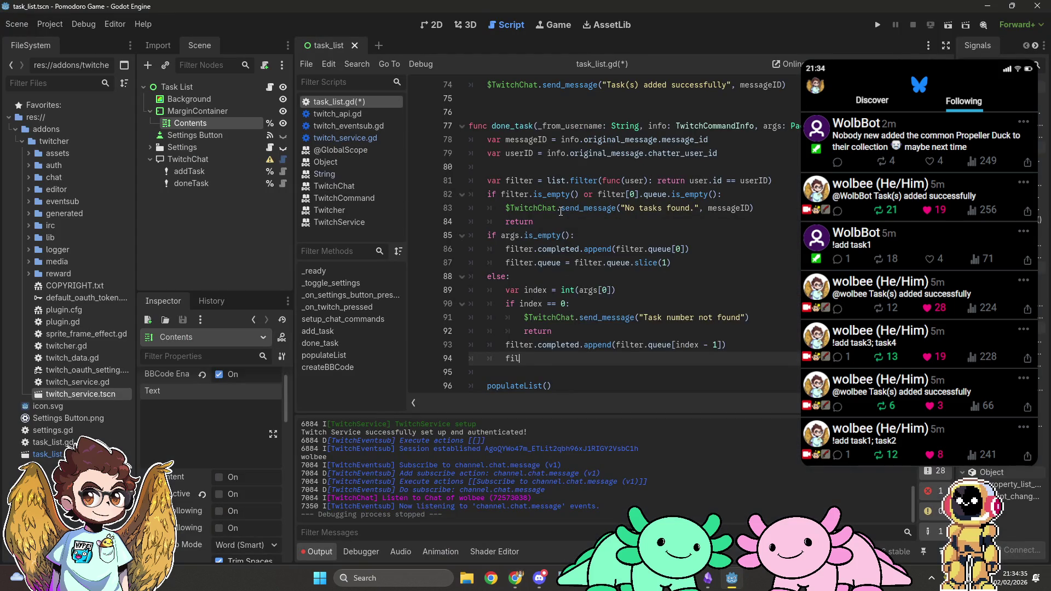
pyautogui.write('ter.queue.')
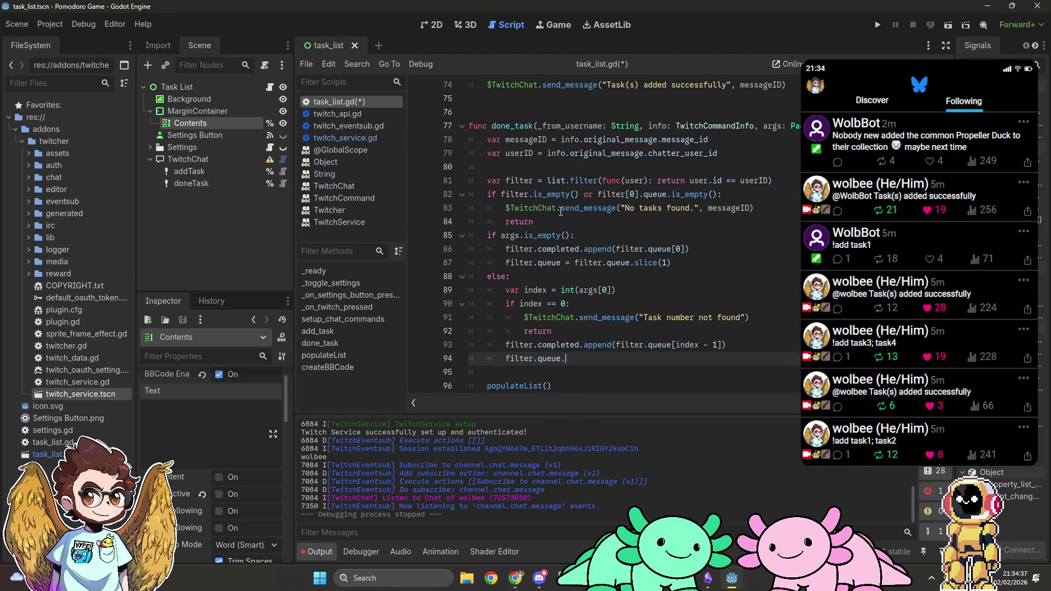
pyautogui.write('remove_at(')
pyautogui.write('index - 1')
# Finish filter.queue.remove_at(index - 1) in the else branch, then go to the early return line.
pyautogui.press('End')
pyautogui.moveTo(560, 211)
pyautogui.scroll(-1, 615, 275)
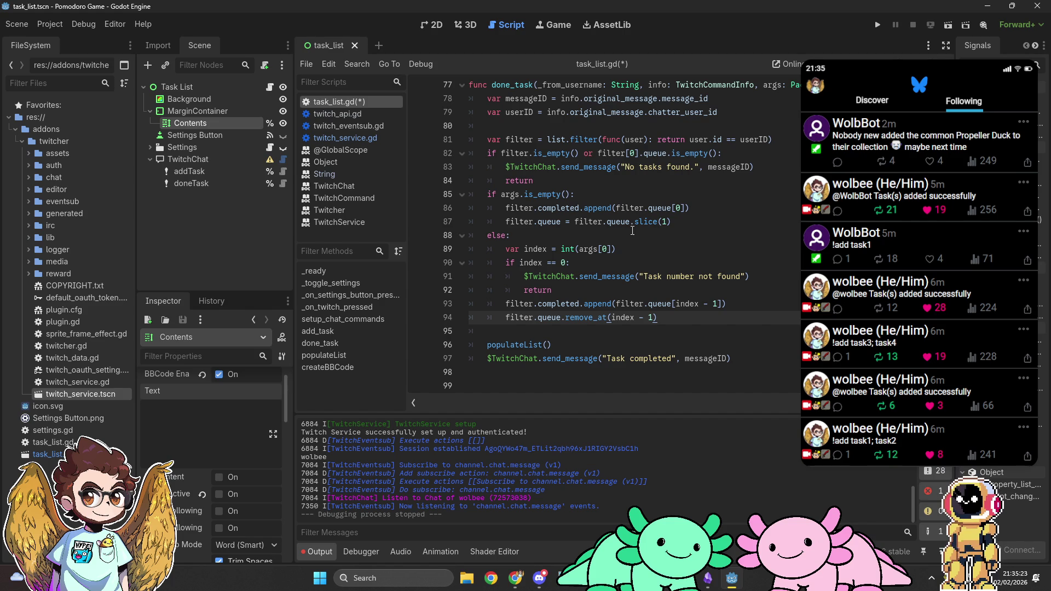
pyautogui.click(682, 222)
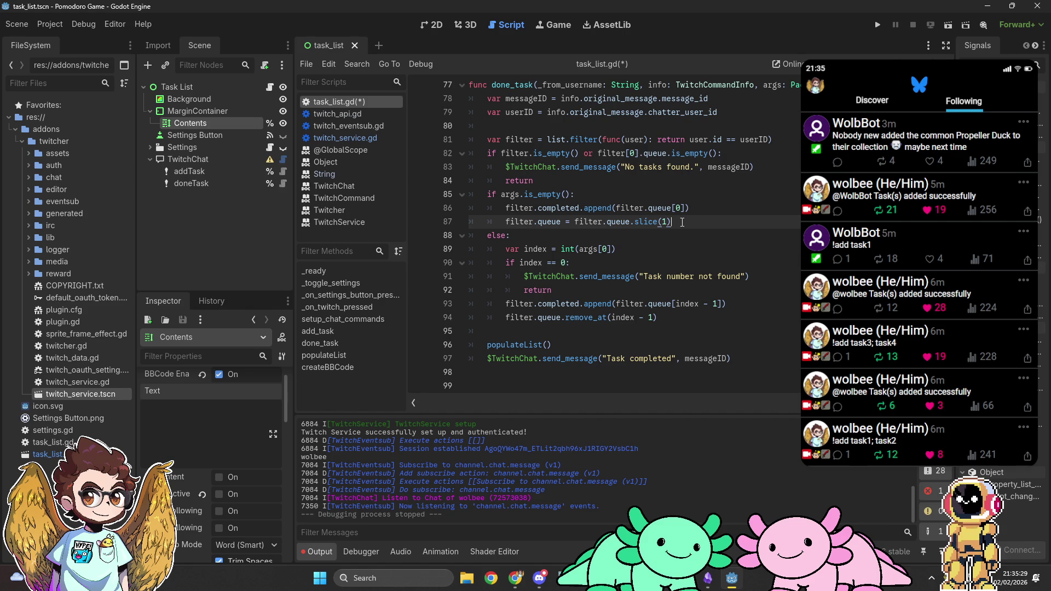
pyautogui.moveTo(682, 221); pyautogui.dragTo(501, 206)
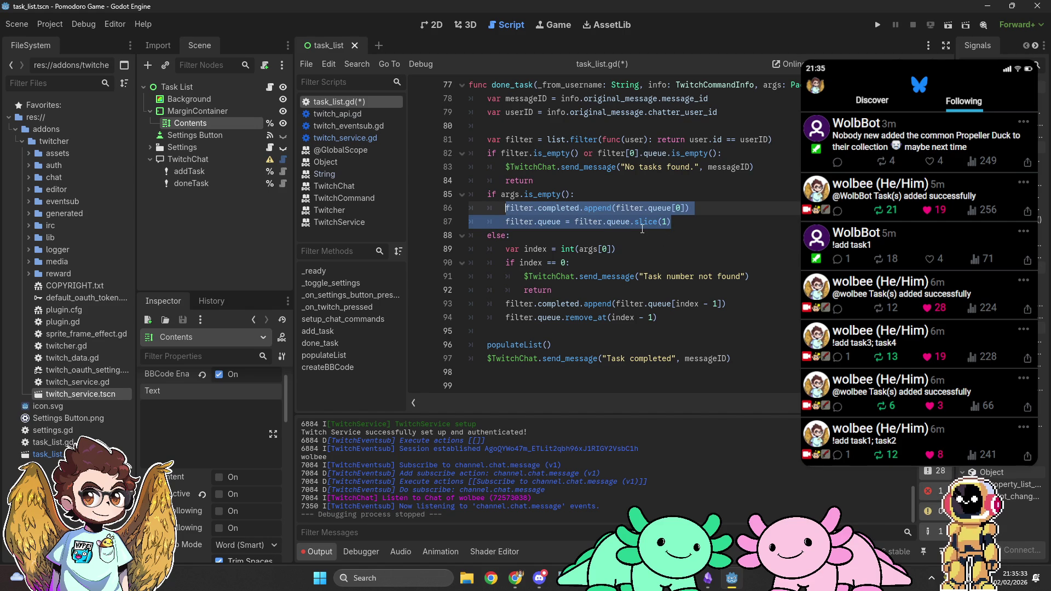
pyautogui.click(594, 182)
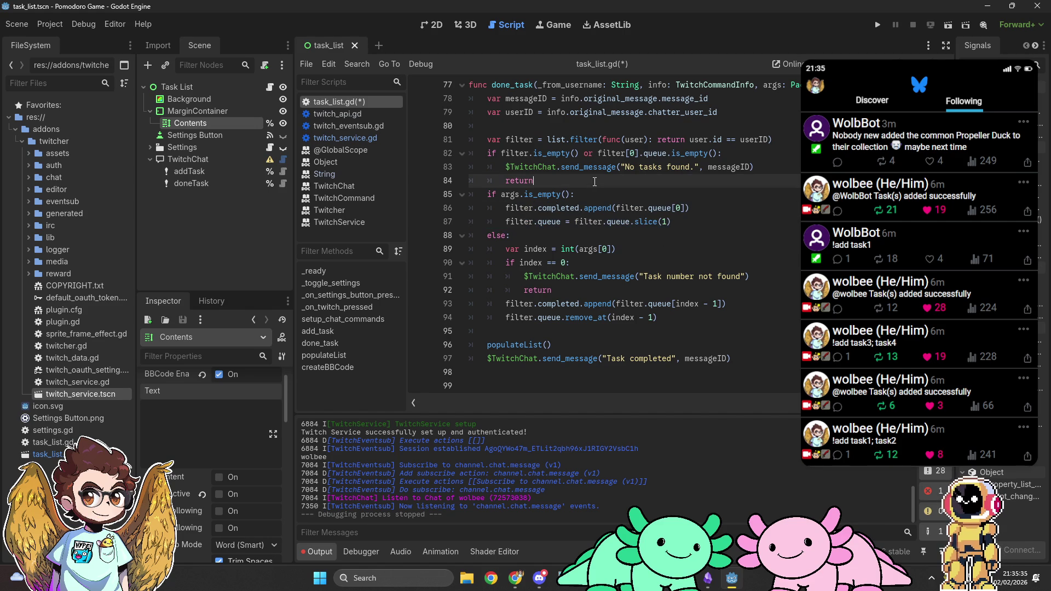
# Try declaring index from args after the return, undo it, and move the int conversion line back into else.
pyautogui.press('Return')
pyautogui.write('var ind')
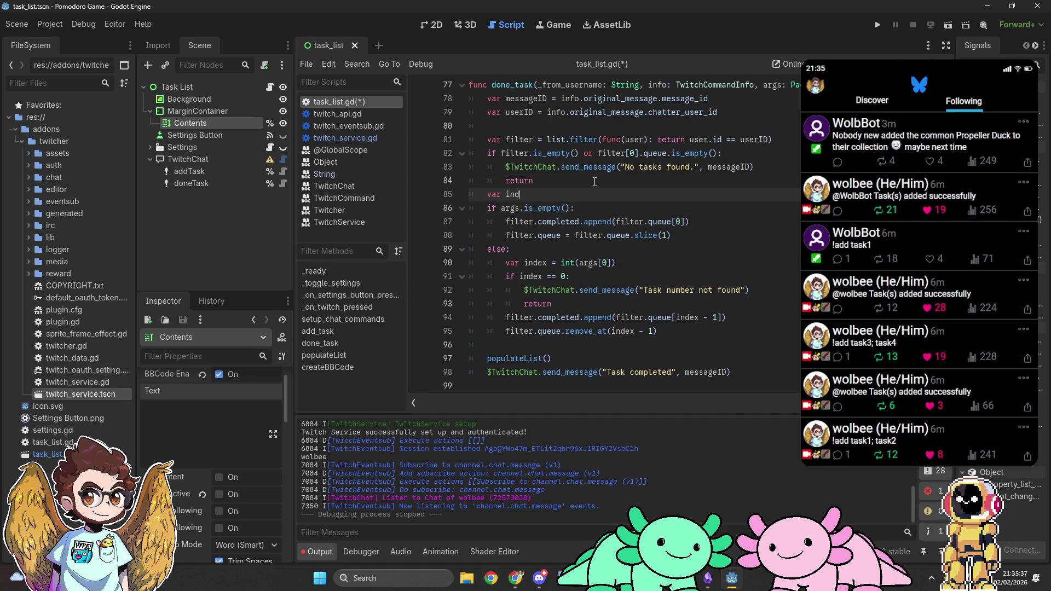
pyautogui.write('ex = int(args')
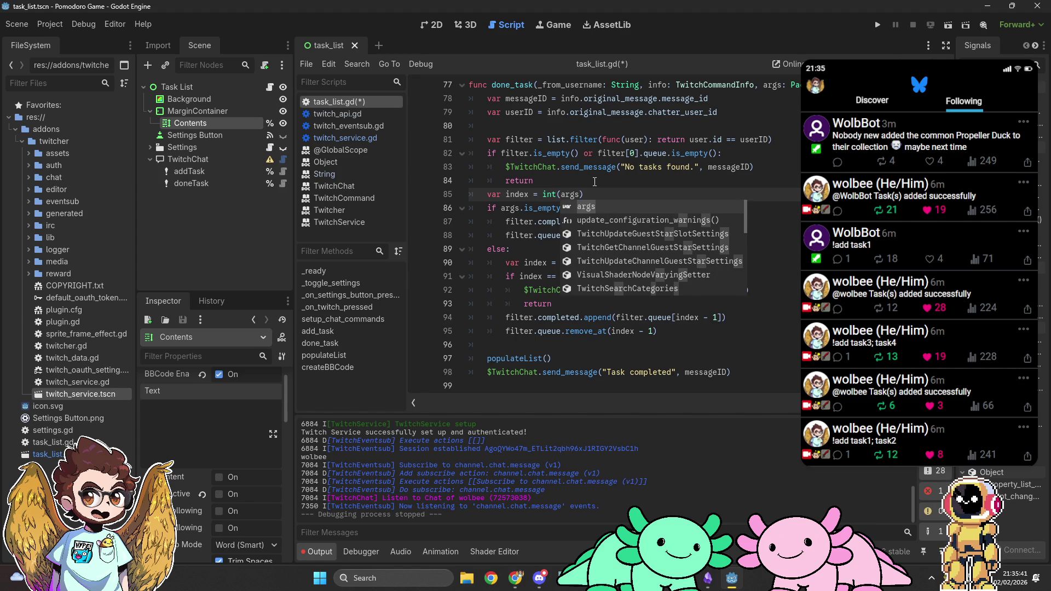
pyautogui.hotkey('ctrl', 'z')
pyautogui.hotkey('ctrl', 'z')
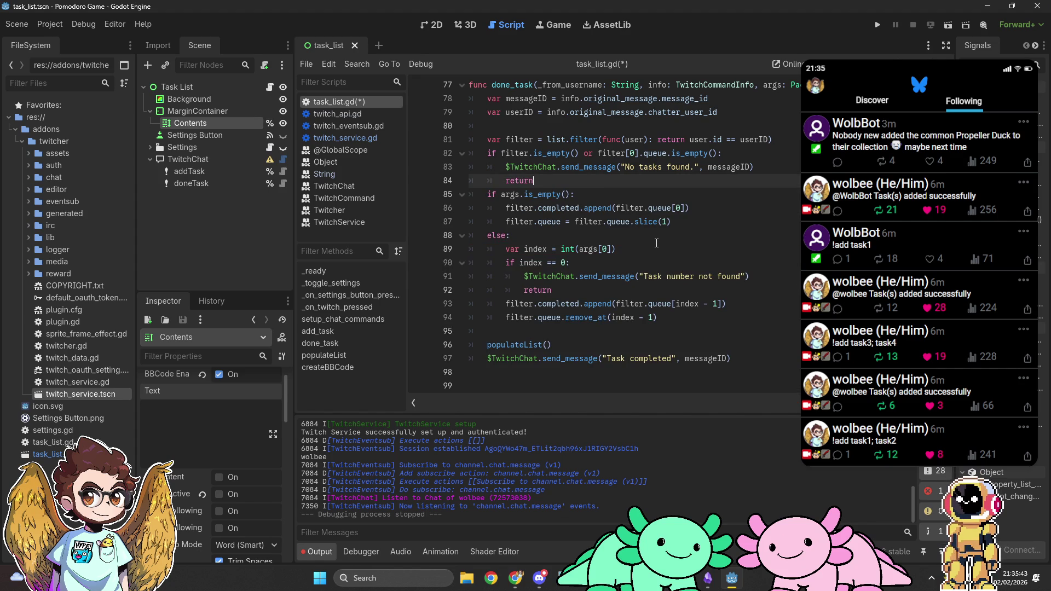
pyautogui.click(656, 243)
pyautogui.hotkey('alt', 'Up')
pyautogui.hotkey('alt', 'Up')
pyautogui.hotkey('alt', 'Up')
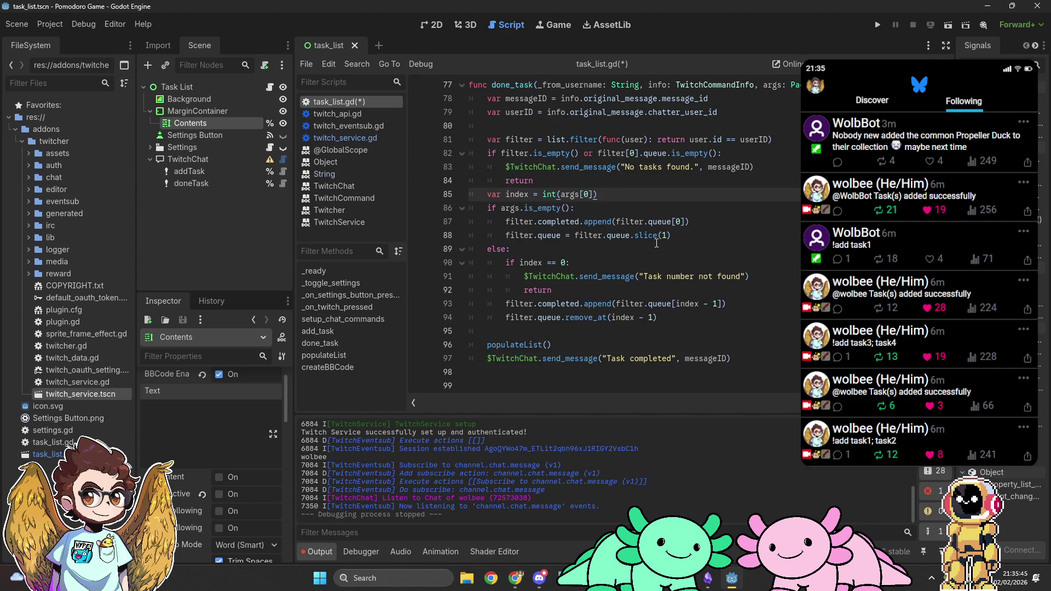
pyautogui.press('Down')
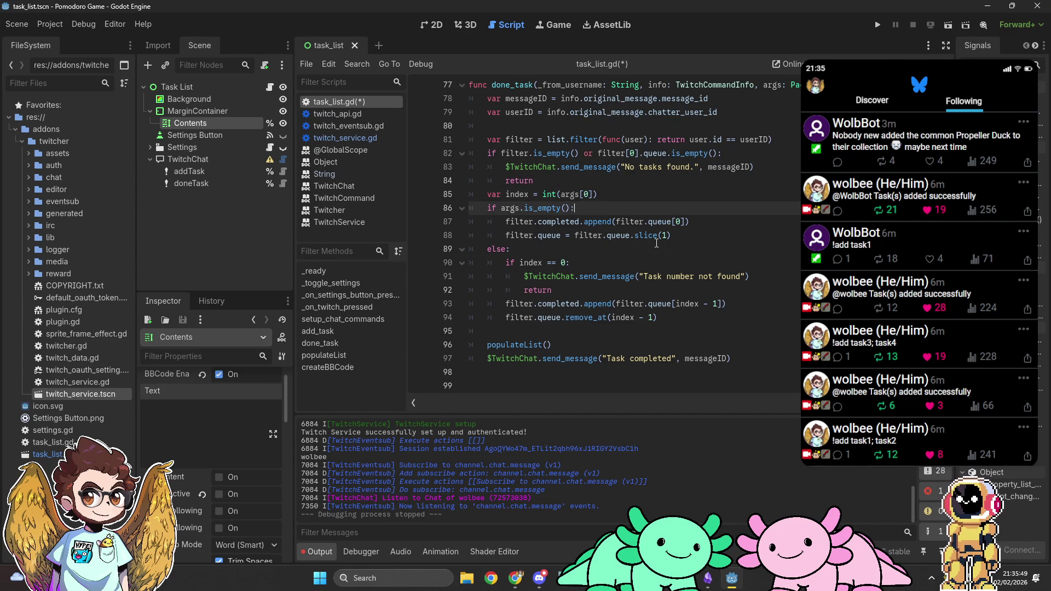
pyautogui.press('Up')
pyautogui.hotkey('alt', 'Down')
pyautogui.hotkey('alt', 'Down')
pyautogui.hotkey('alt', 'Down')
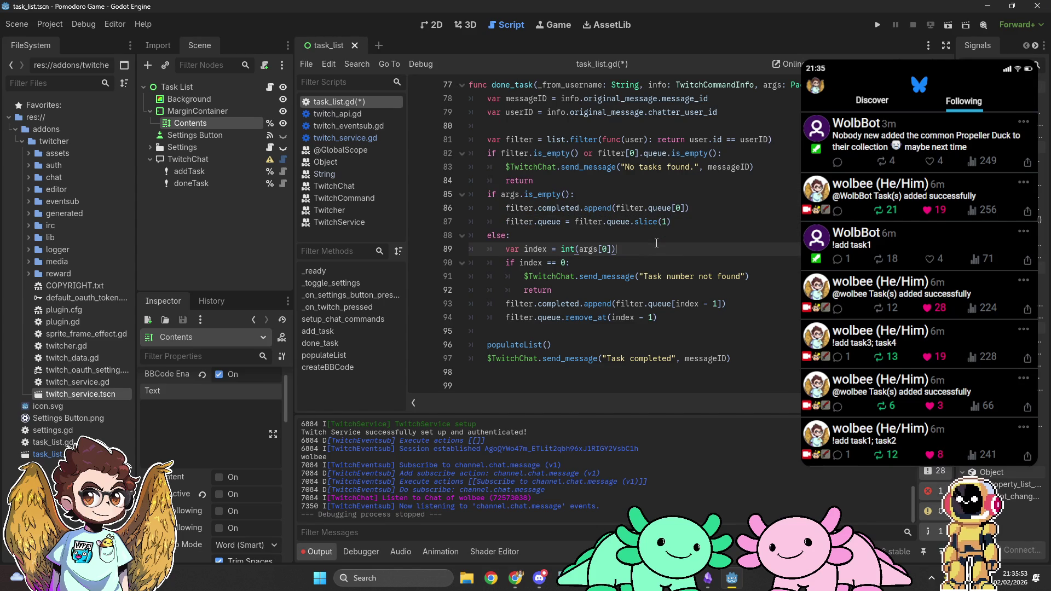
pyautogui.click(631, 232)
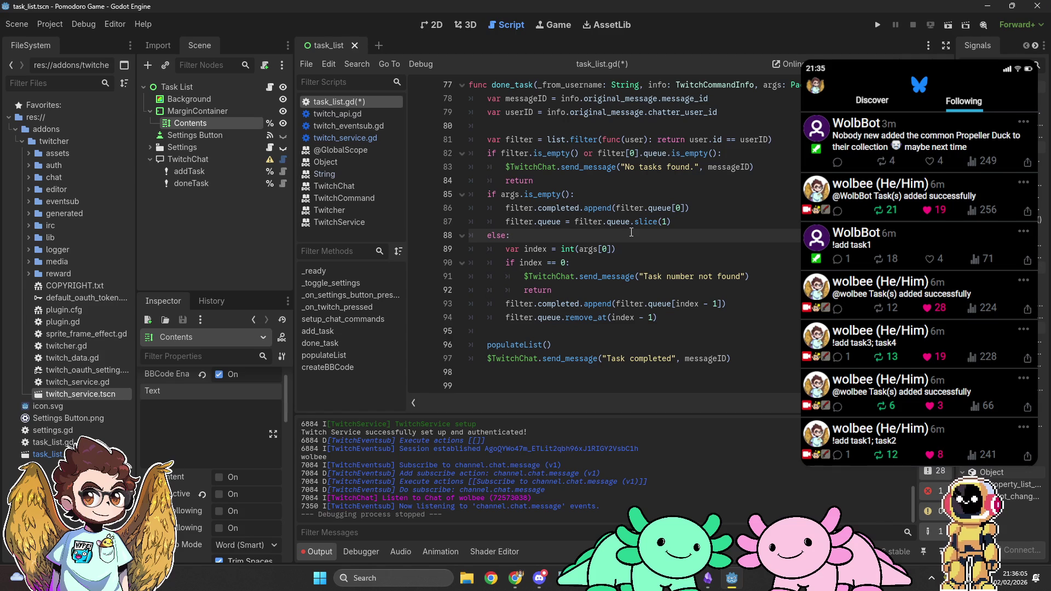
# Declare var index after the return, drop var in else, and make the empty-args branch index = 1.
pyautogui.click(594, 181)
pyautogui.press('Return')
pyautogui.write('var index')
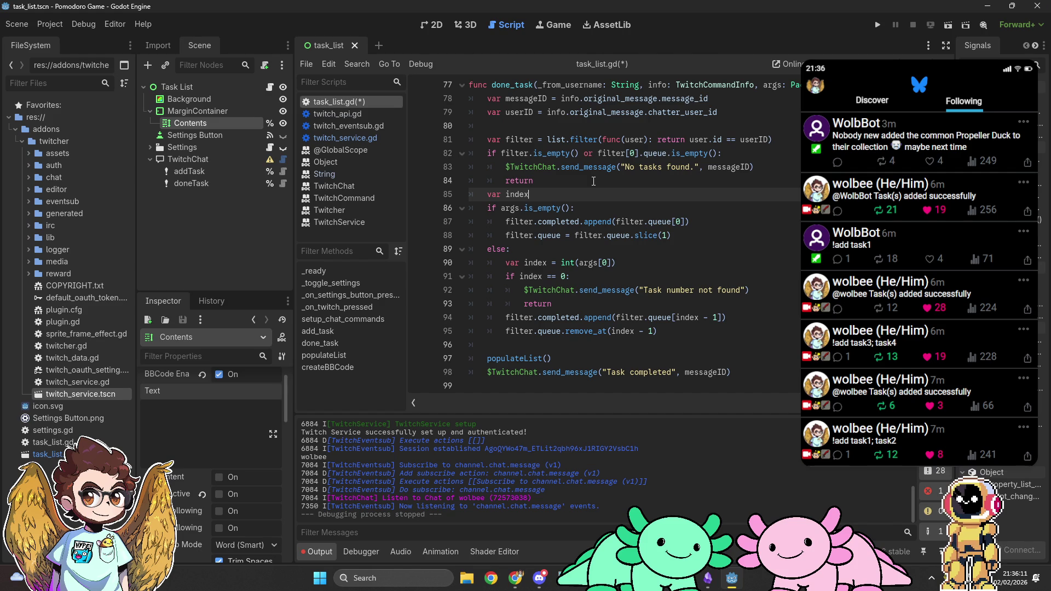
pyautogui.click(520, 263)
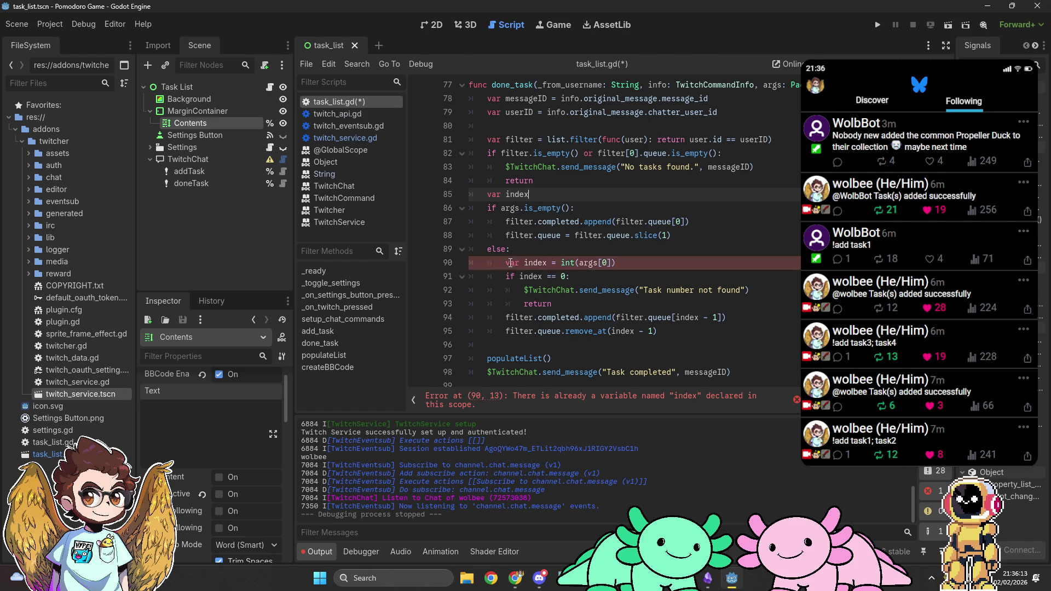
pyautogui.press('BackSpace')
pyautogui.press('BackSpace')
pyautogui.press('BackSpace')
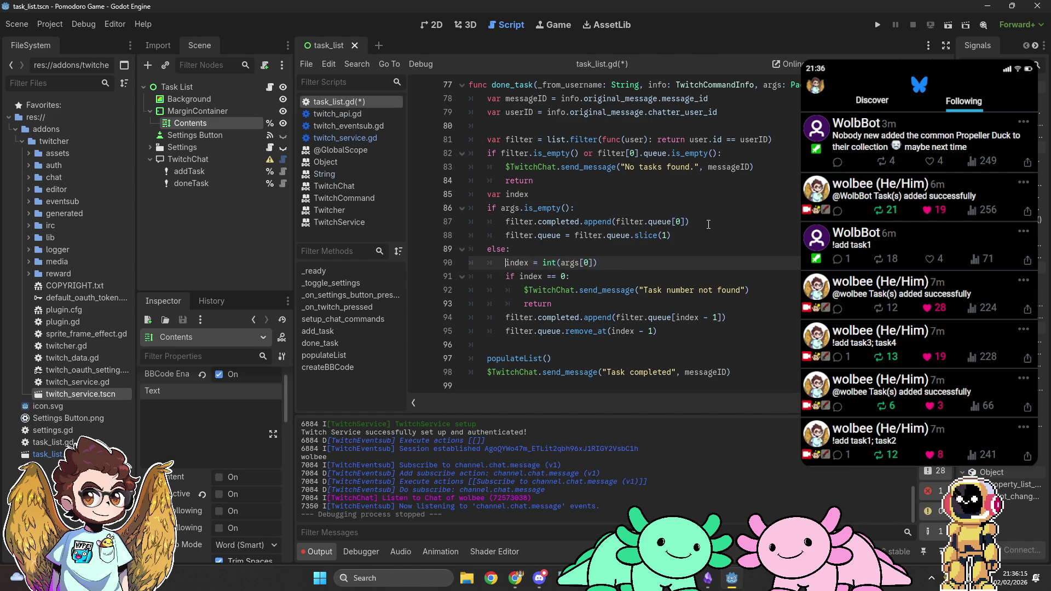
pyautogui.moveTo(677, 236); pyautogui.dragTo(500, 222)
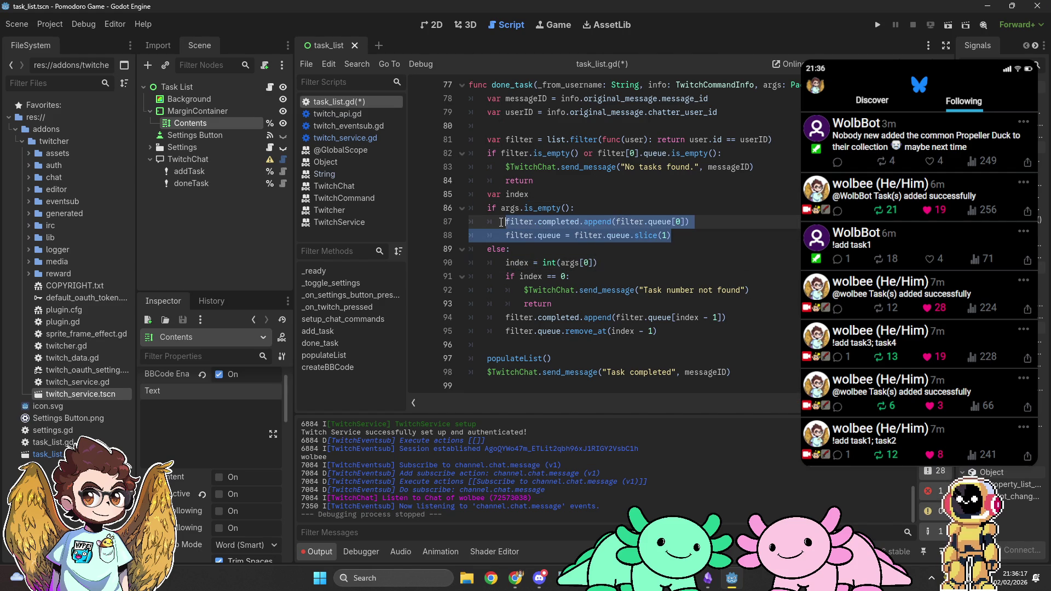
pyautogui.press('BackSpace')
pyautogui.write('index = 1')
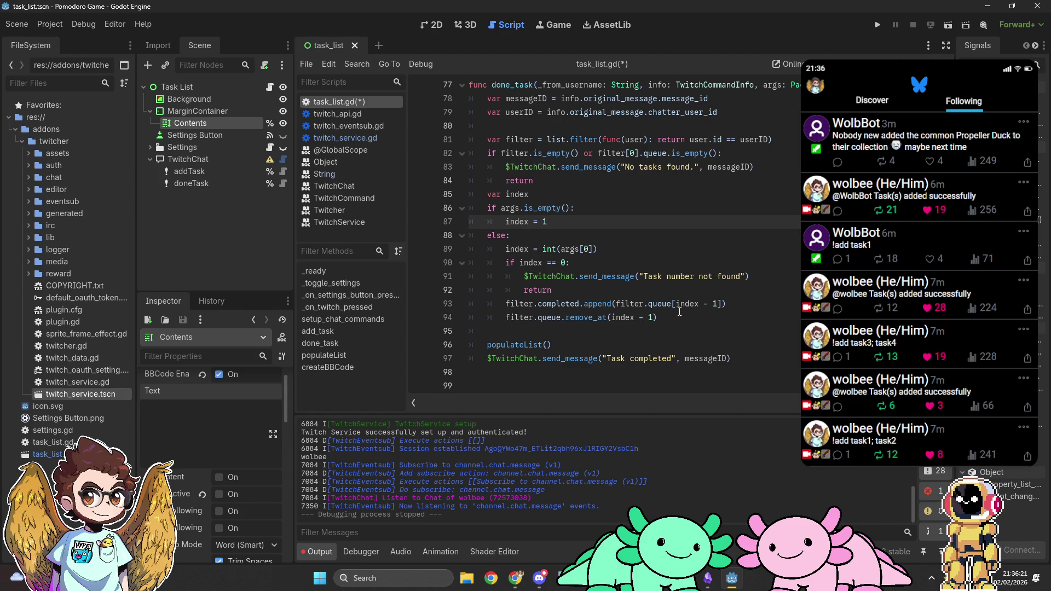
# Outdent the append, remove_at and index == 0 check lines out of the else block.
pyautogui.moveTo(679, 311); pyautogui.dragTo(676, 304)
pyautogui.hotkey('shift', 'Tab')
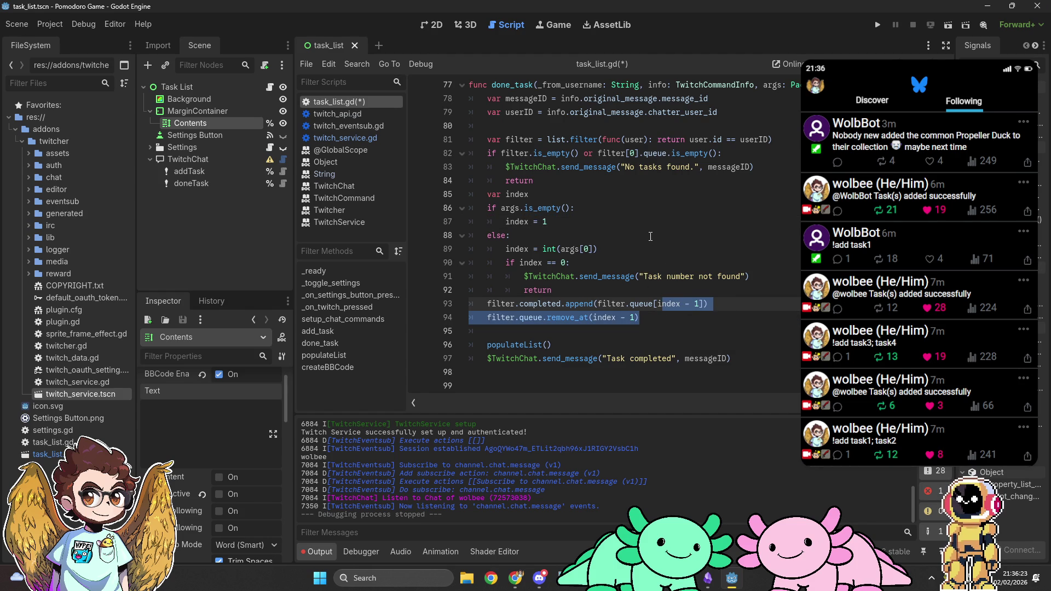
pyautogui.click(650, 236)
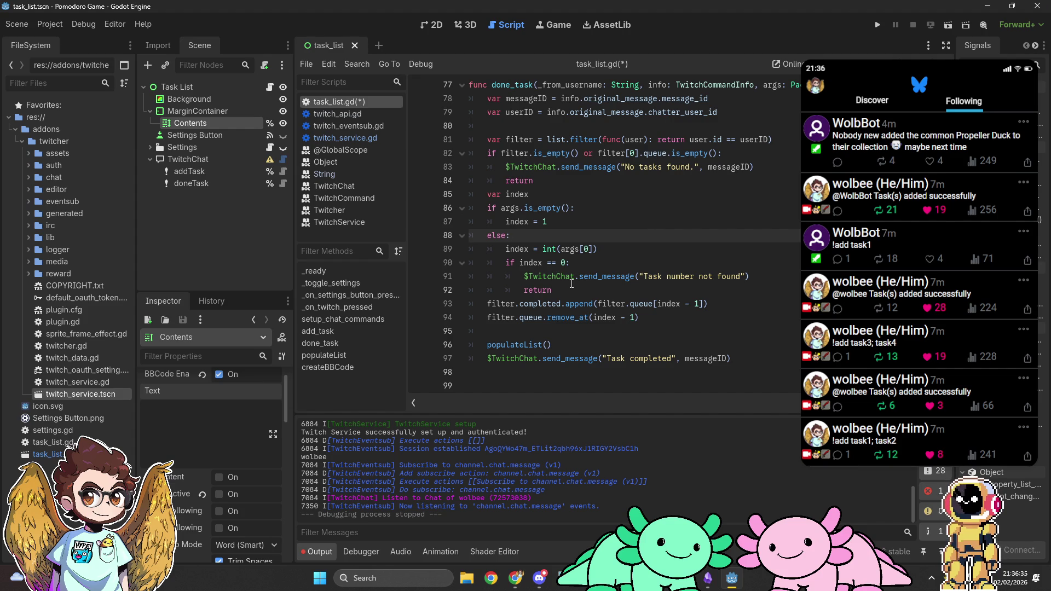
pyautogui.moveTo(565, 288); pyautogui.dragTo(525, 263)
pyautogui.hotkey('shift', 'Tab')
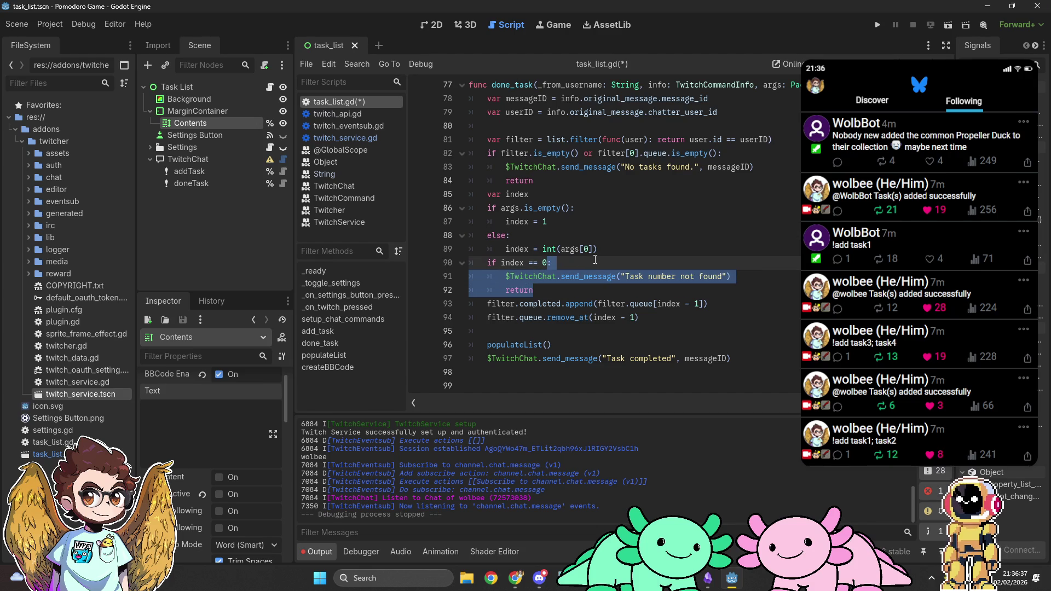
pyautogui.click(619, 247)
# Add a 0 default to the var index declaration, then remove it again.
pyautogui.click(625, 224)
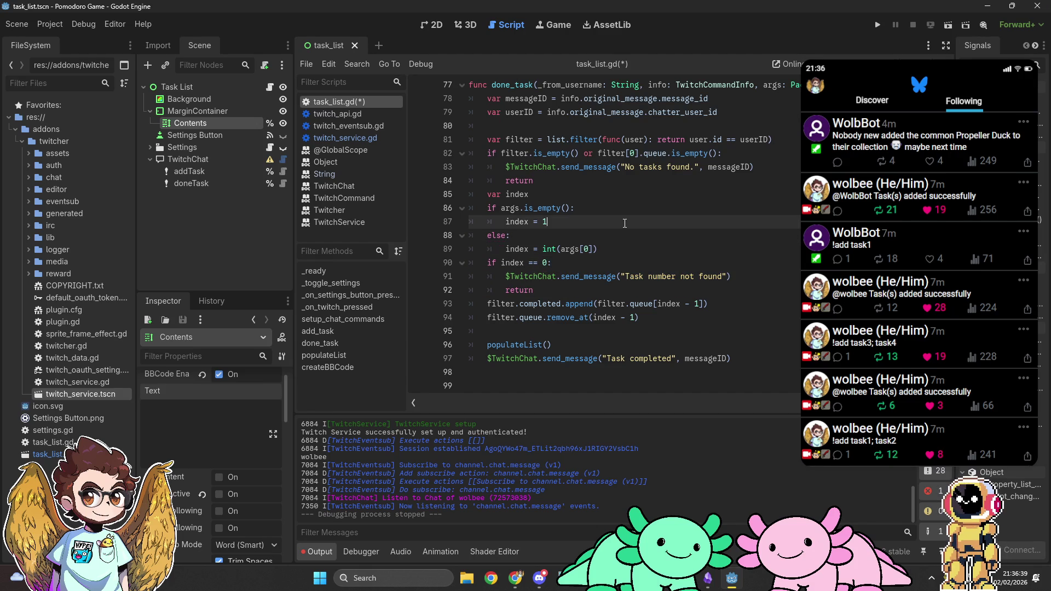
pyautogui.click(637, 194)
pyautogui.write('0')
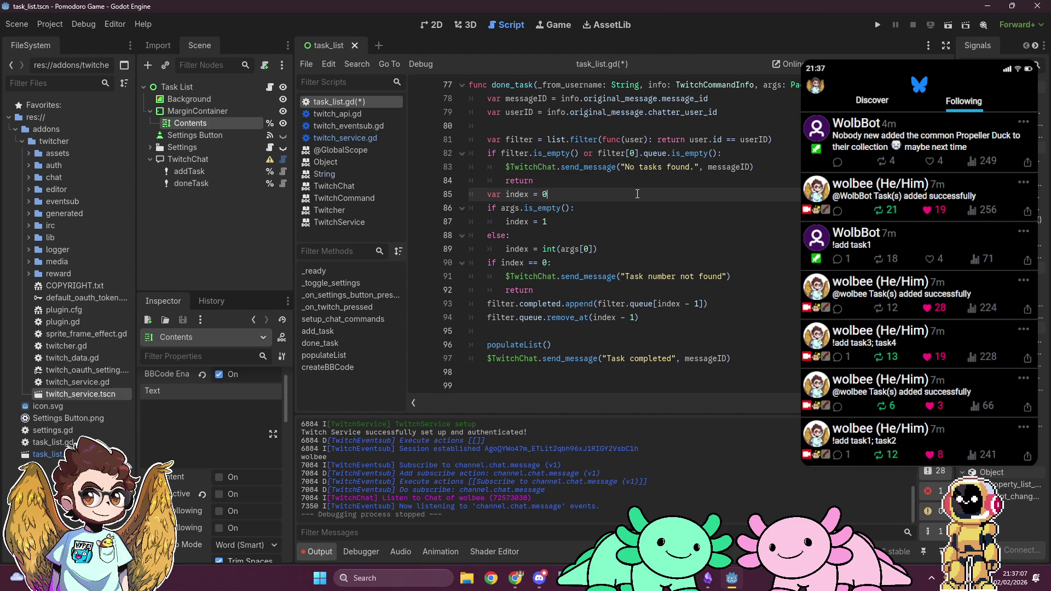
pyautogui.press('BackSpace')
# Write var index = 1 if args.is_empty() else int(args[0]), delete the old if/else, and save.
pyautogui.write('1 if args.is')
pyautogui.press('Return')
pyautogui.write('else ')
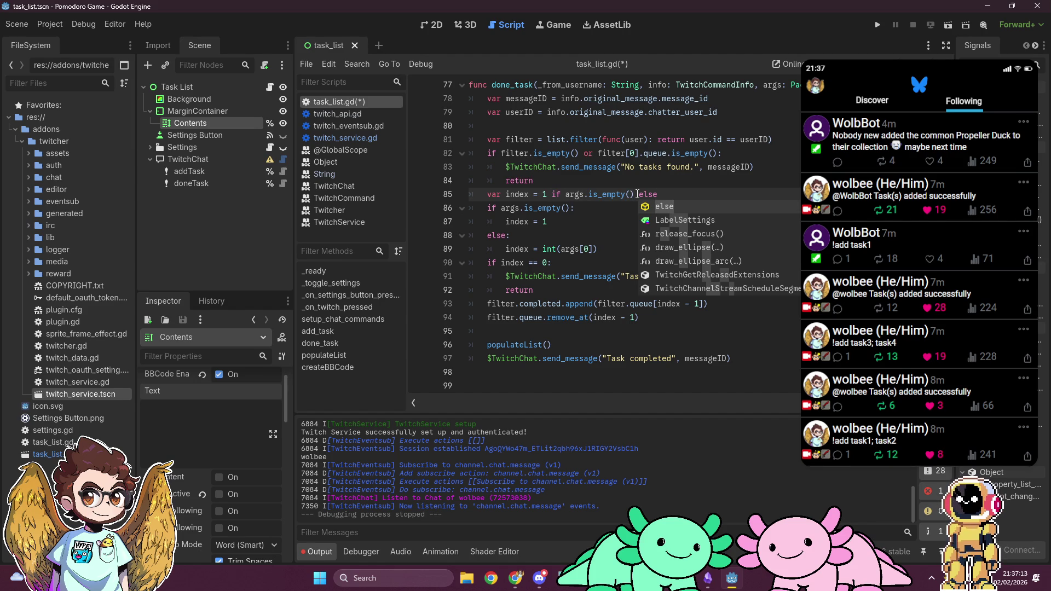
pyautogui.write('int(args[0')
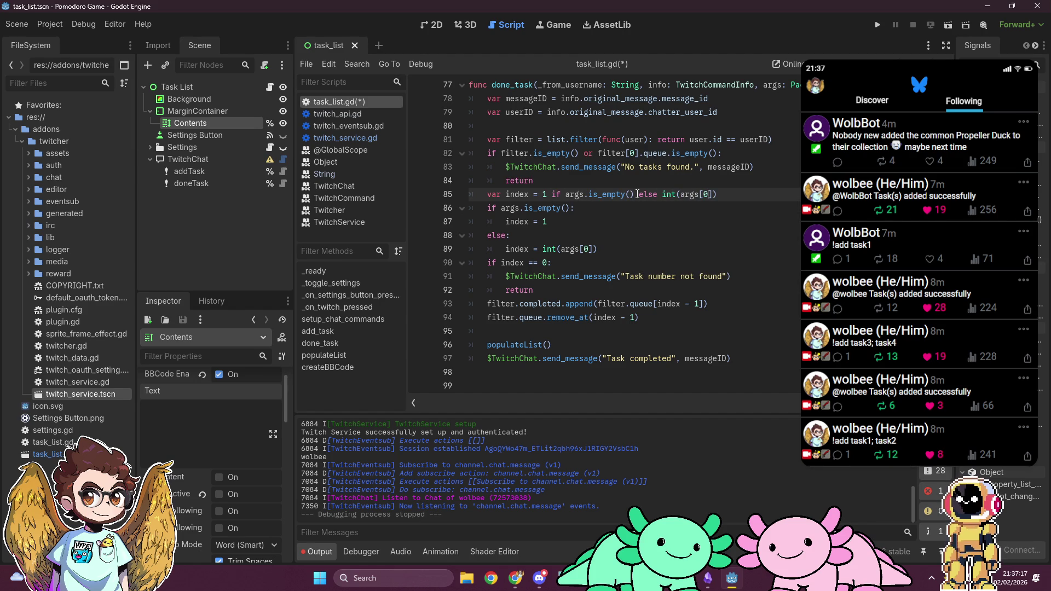
pyautogui.hotkey('shift', 'Down')
pyautogui.hotkey('shift', 'Down')
pyautogui.hotkey('shift', 'Down')
pyautogui.press('Delete')
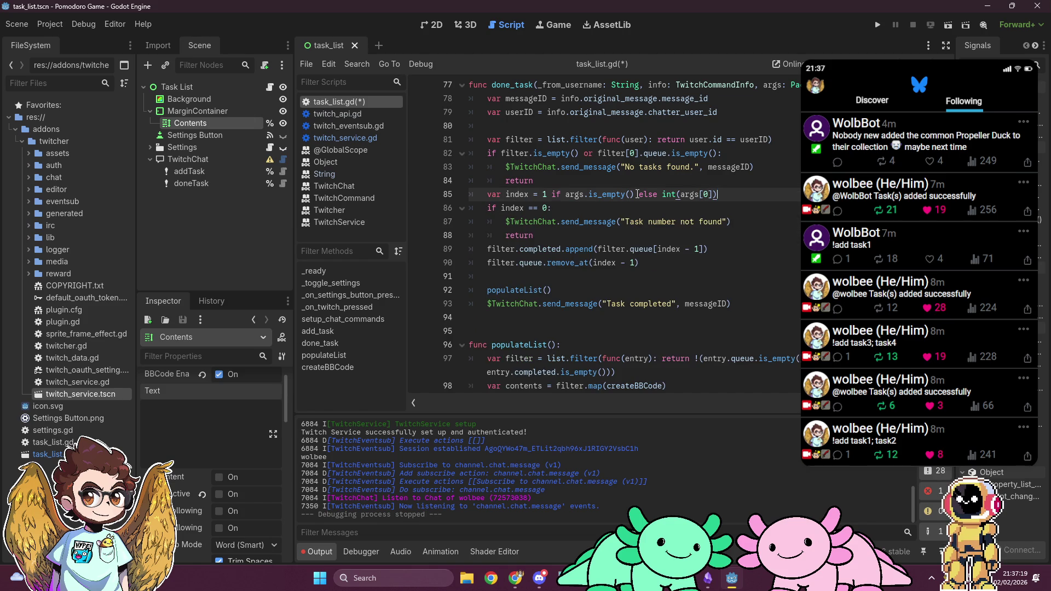
pyautogui.hotkey('ctrl', 'shift', 'Return')
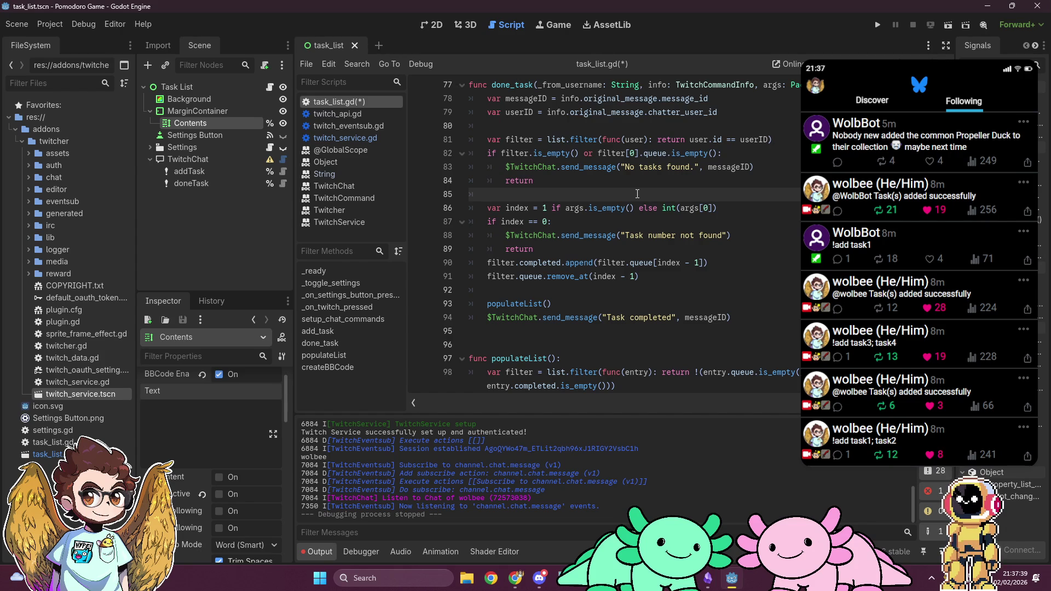
pyautogui.hotkey('ctrl', 's')
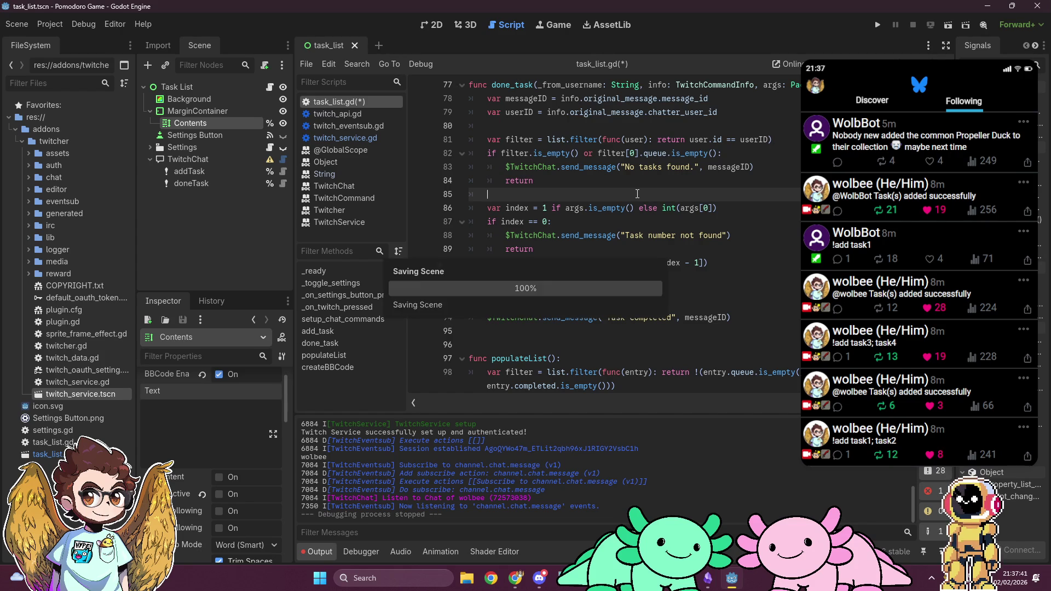
# Run the project with F5 and close the Twitch login success page to test the done command.
pyautogui.scroll(1, 637, 194)
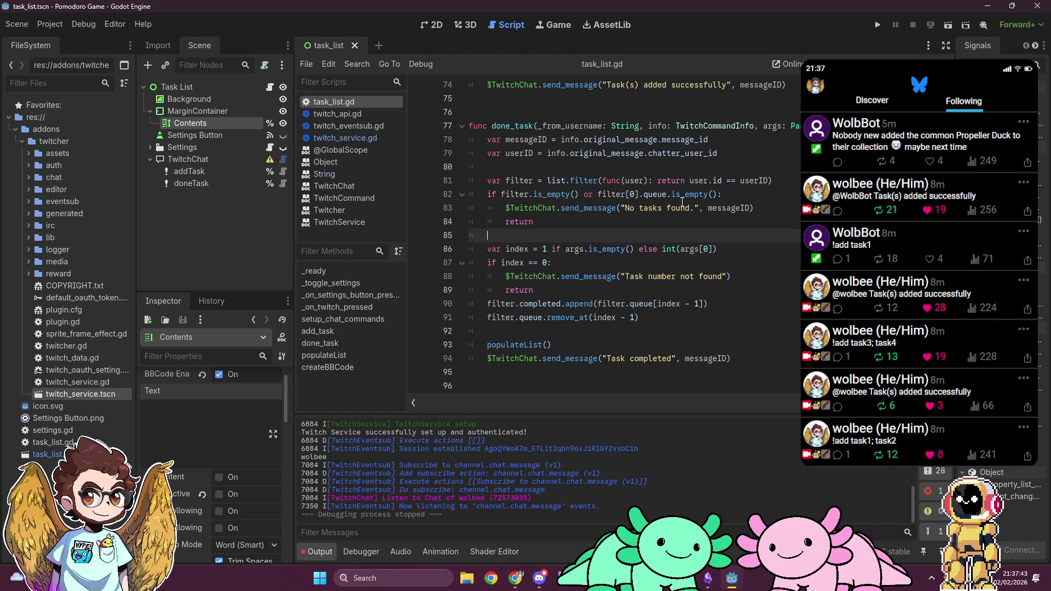
pyautogui.press('F5')
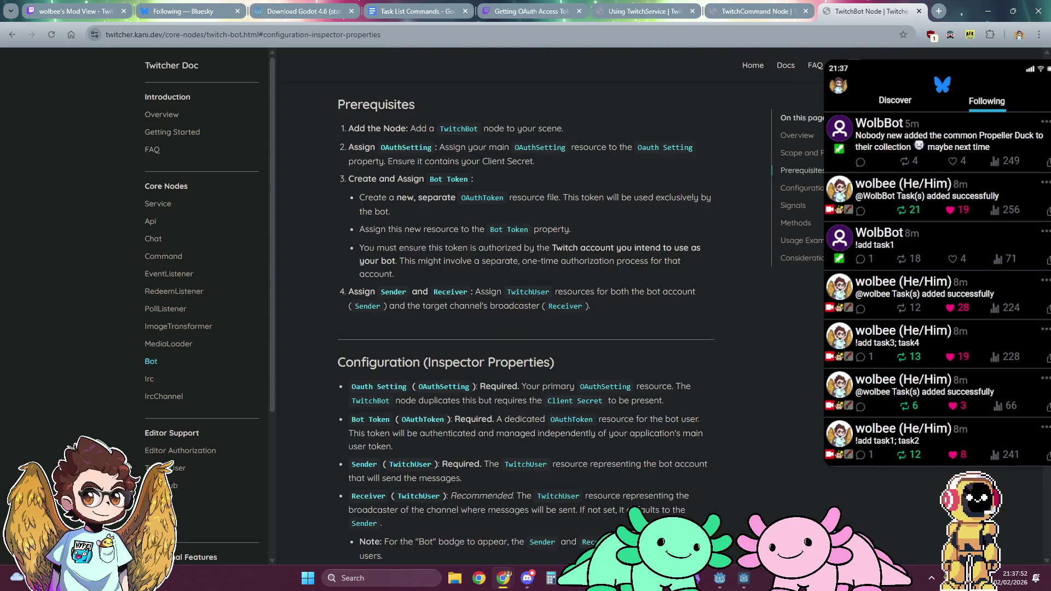
pyautogui.click(743, 581)
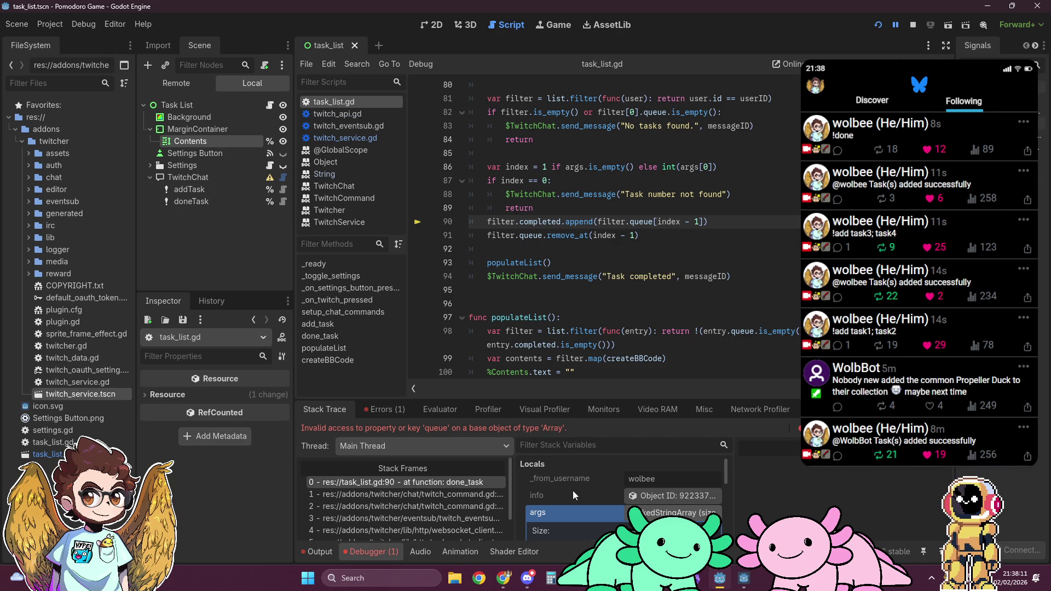
# Inspect the Dictionary inside the filter array in the debugger Locals, then stop the game.
pyautogui.scroll(-1, 573, 491)
pyautogui.scroll(1, 572, 490)
pyautogui.scroll(1, 539, 220)
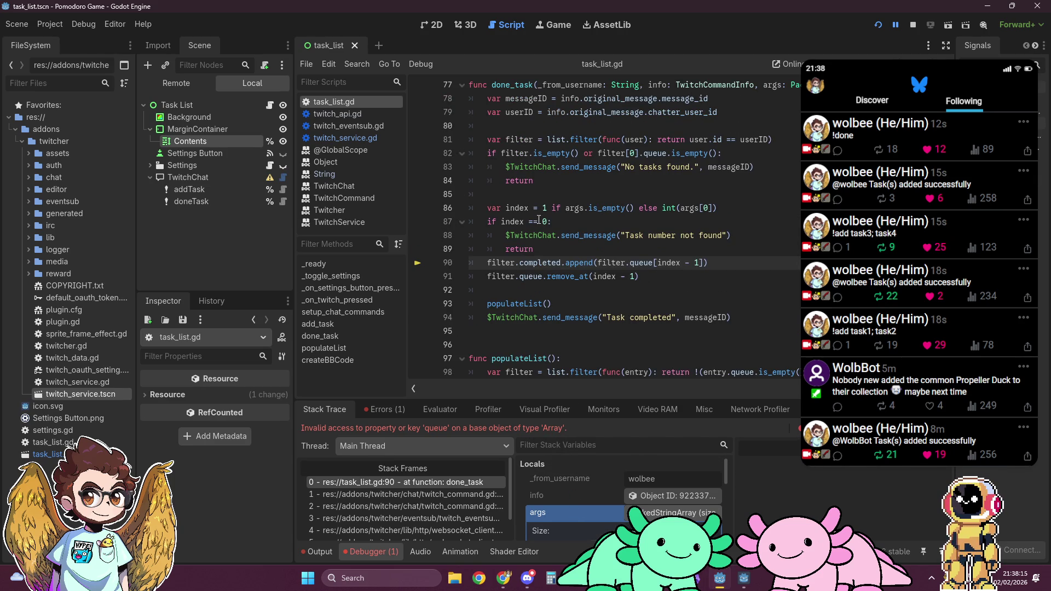
pyautogui.scroll(-3, 581, 501)
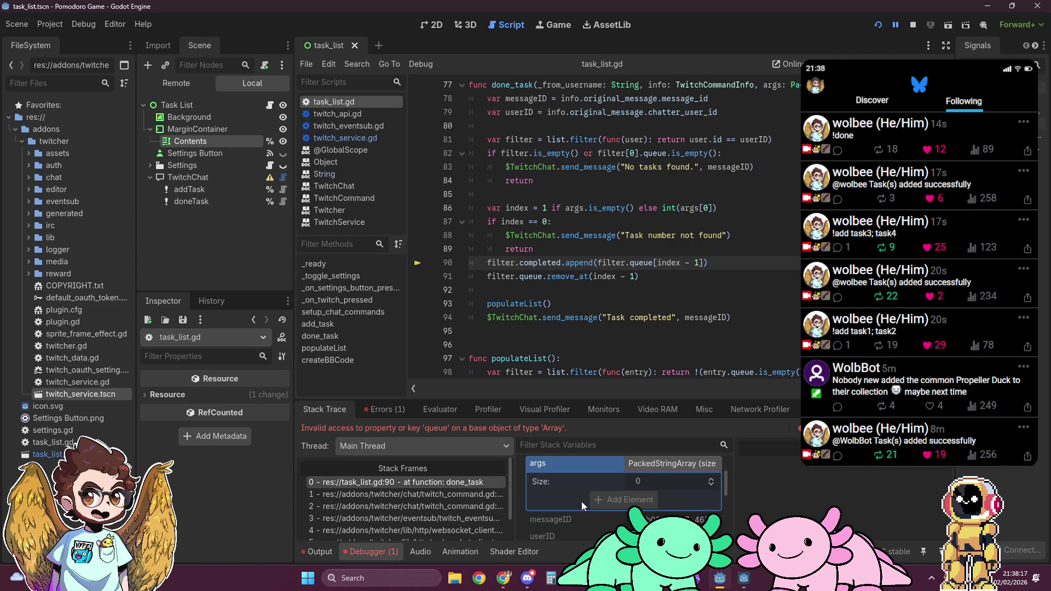
pyautogui.scroll(-2, 581, 501)
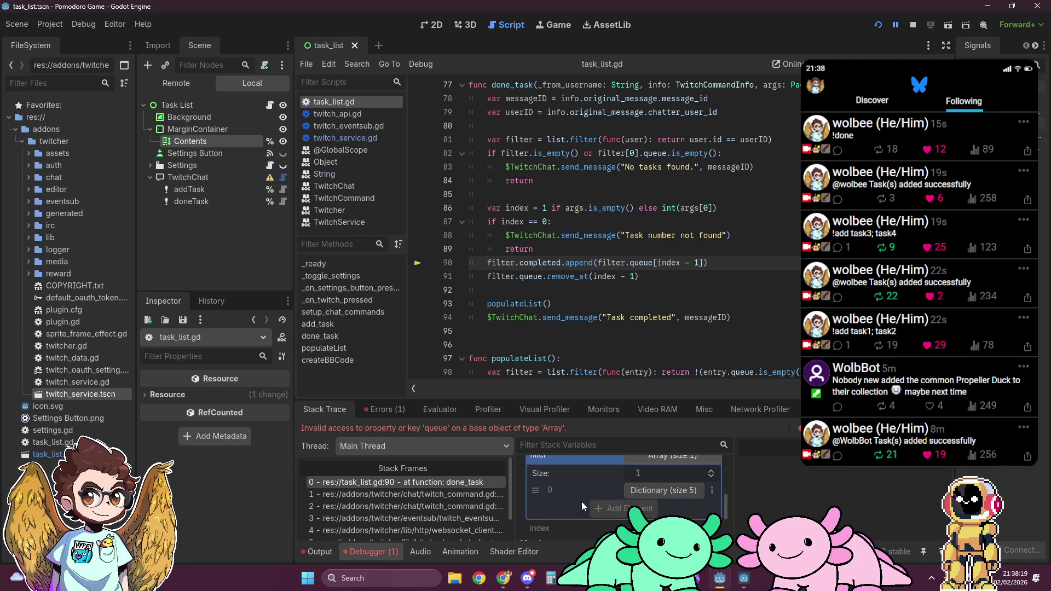
pyautogui.click(659, 494)
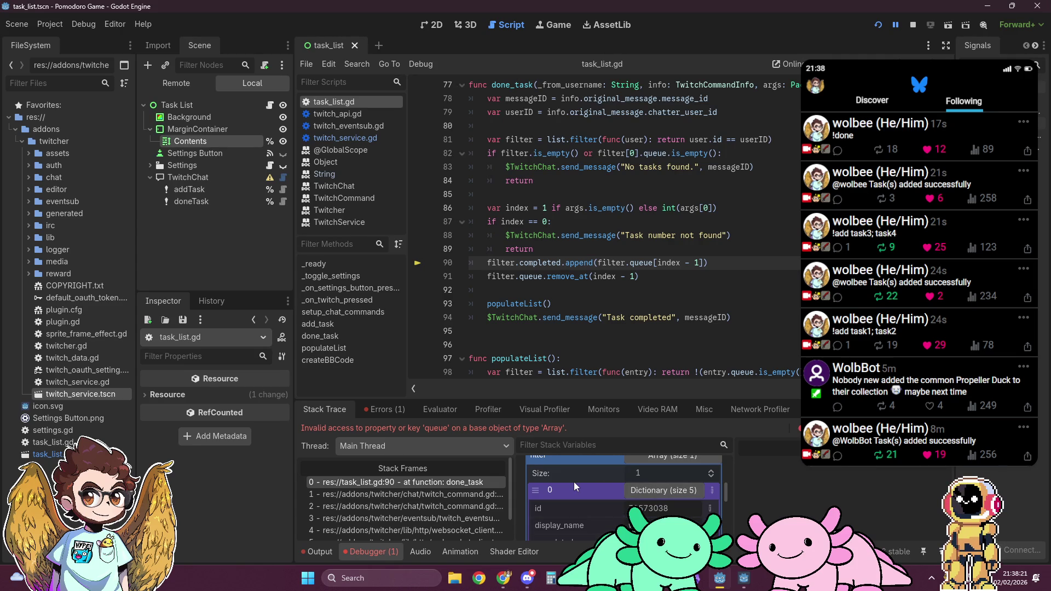
pyautogui.scroll(-3, 573, 481)
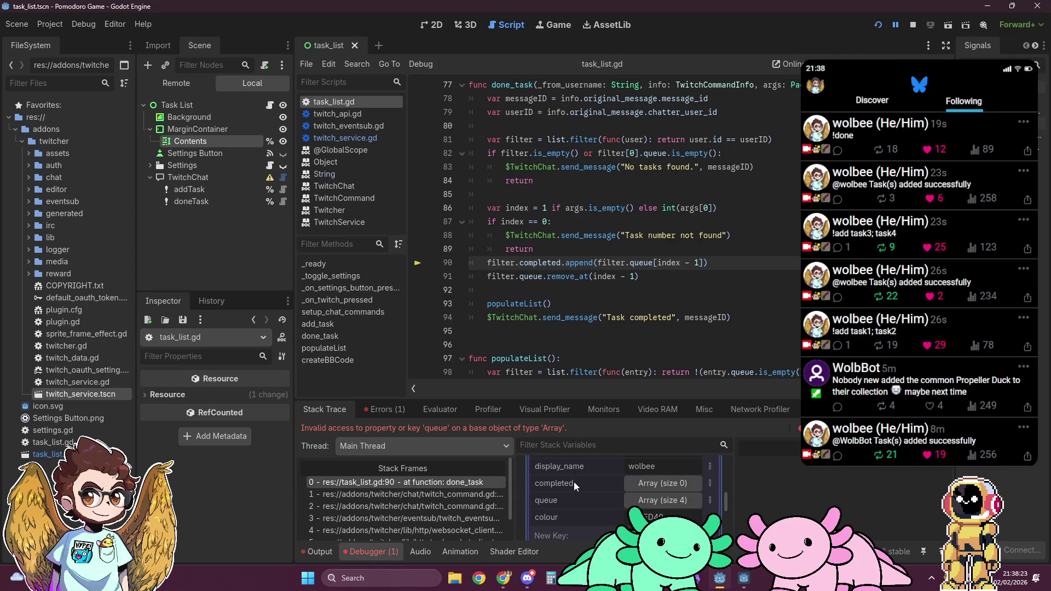
pyautogui.scroll(2, 573, 482)
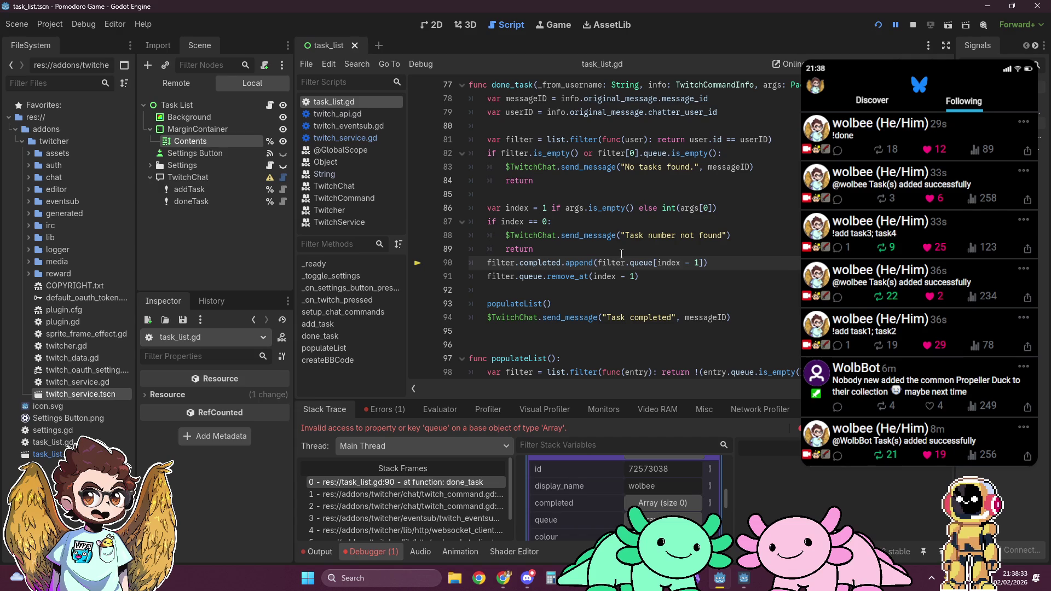
pyautogui.click(912, 25)
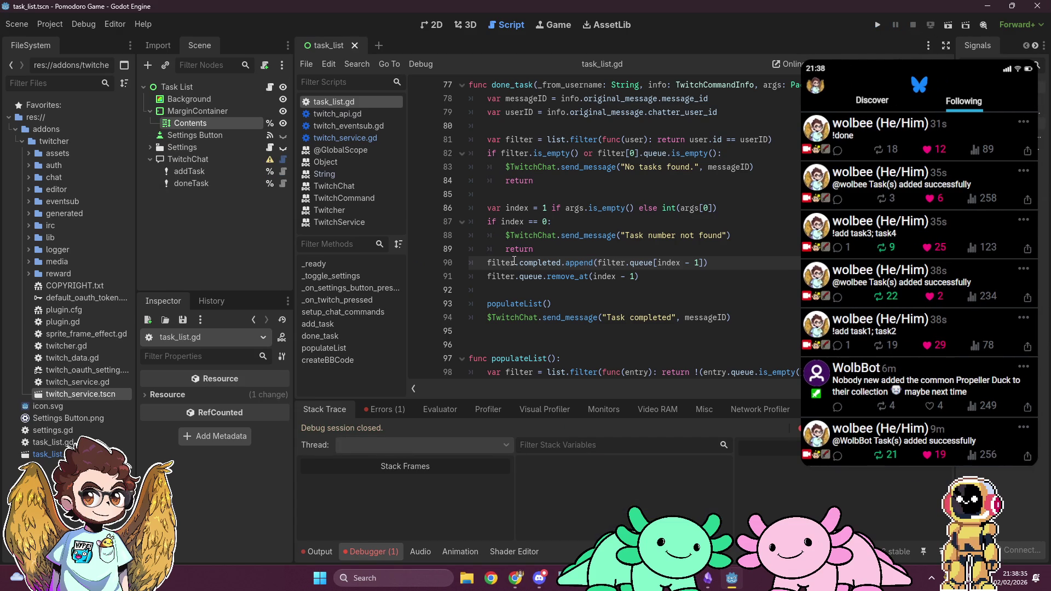
# Add [0] after filter on lines 90 and 91 using a second caret.
pyautogui.hotkey('shift', 'alt', 'Down')
pyautogui.write('[0')
pyautogui.click(768, 263)
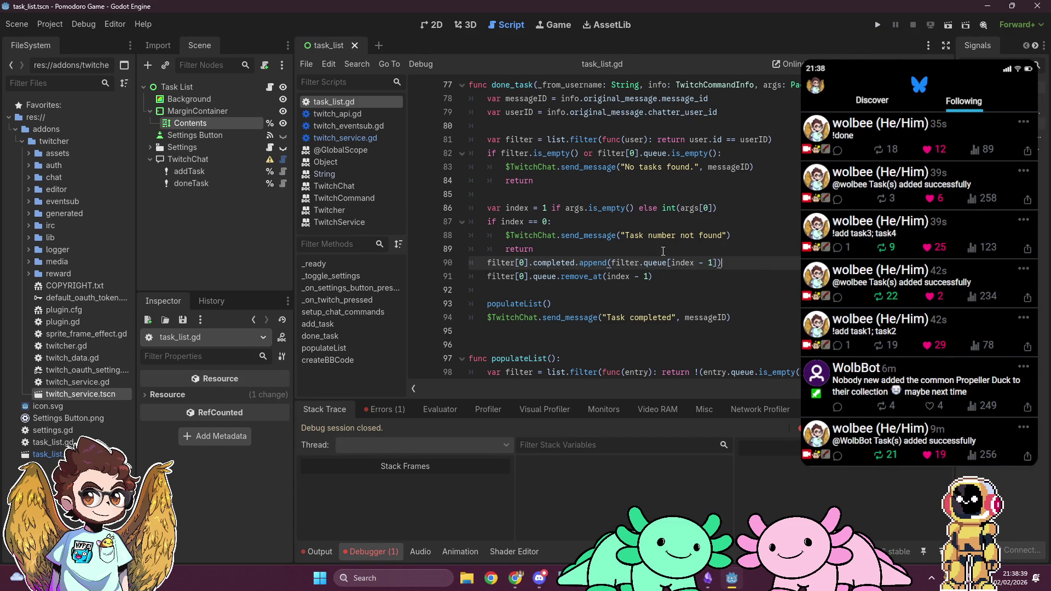
pyautogui.click(653, 271)
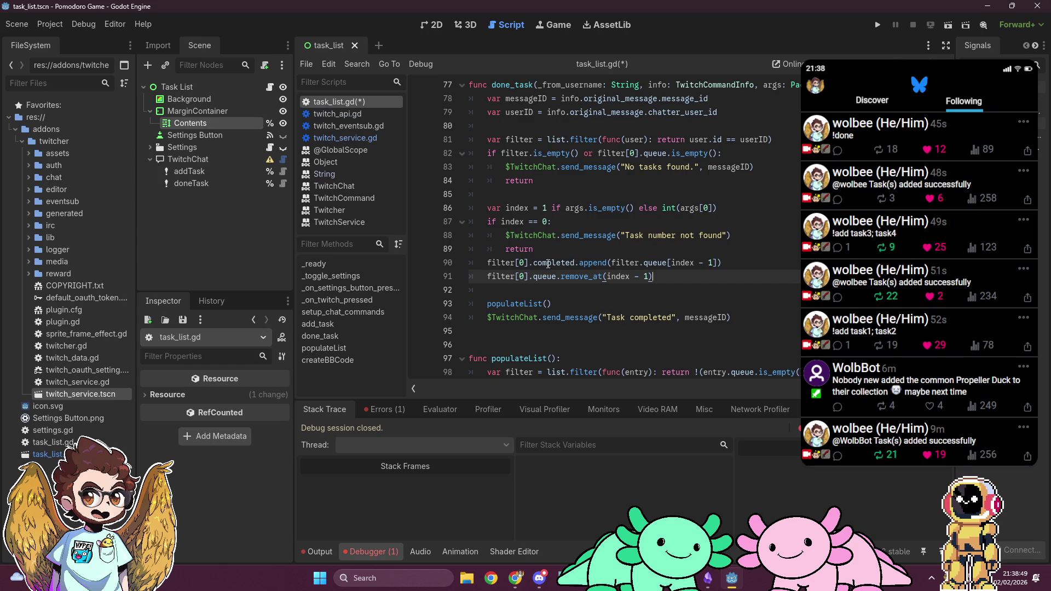
pyautogui.scroll(1, 542, 265)
pyautogui.scroll(4, 542, 265)
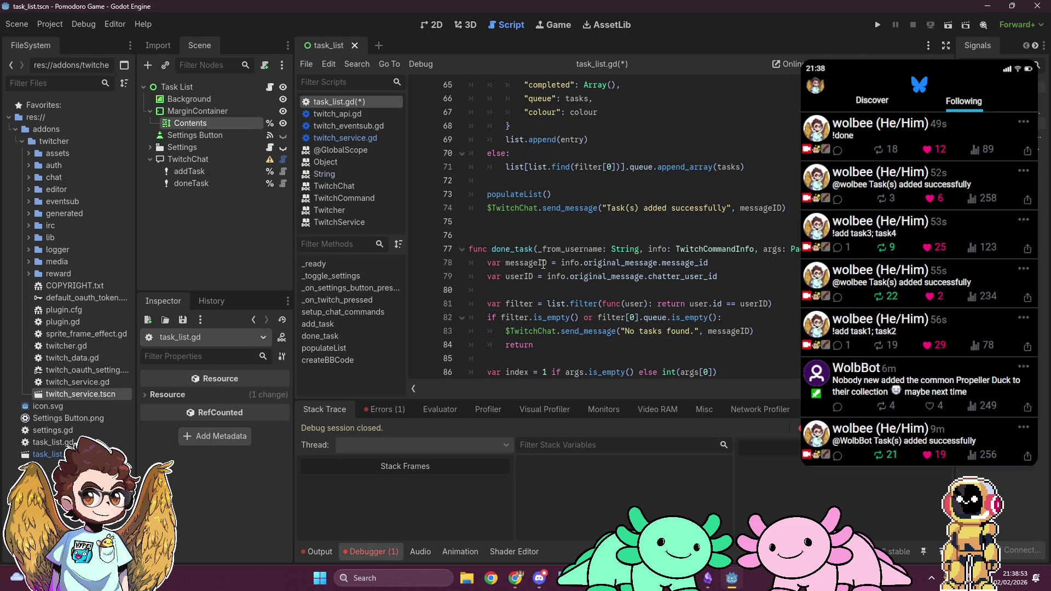
pyautogui.scroll(-4, 542, 265)
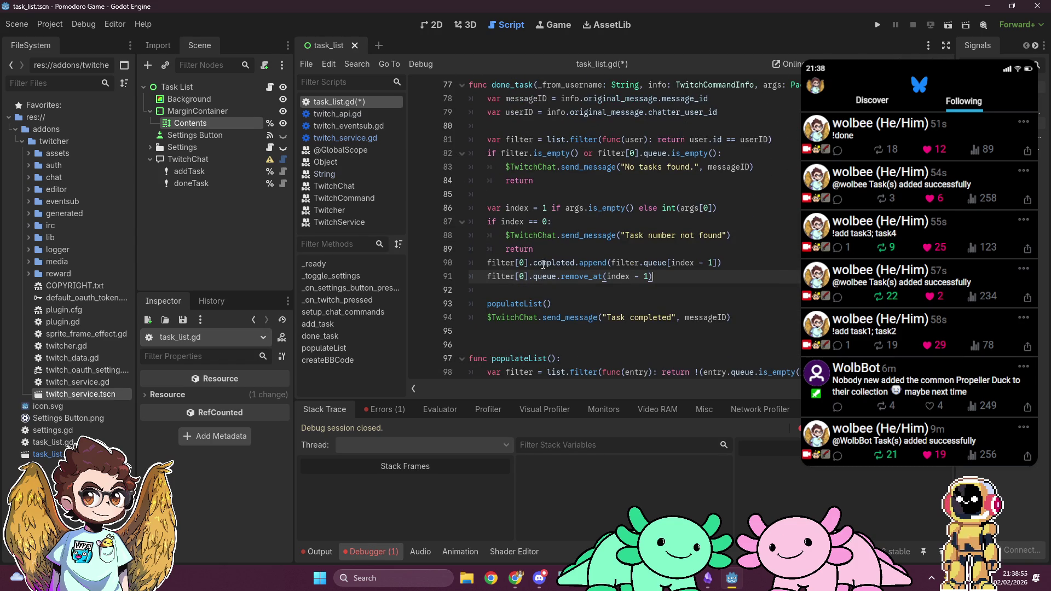
pyautogui.scroll(3, 543, 265)
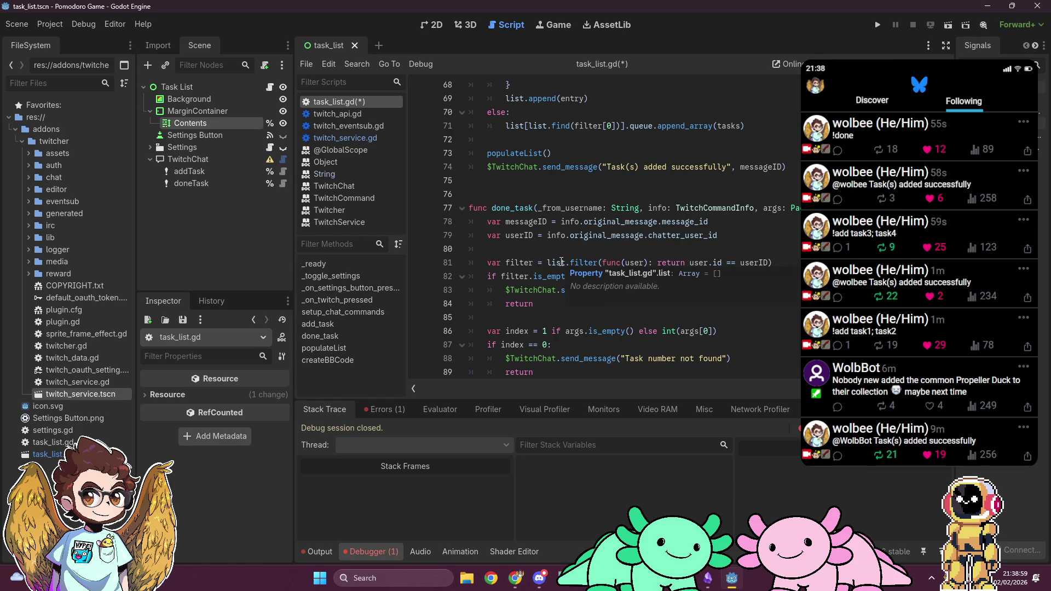
# Wrap filter[0] on lines 90–91 as list[list.find(filter[0])] using two carets.
pyautogui.doubleClick(561, 261)
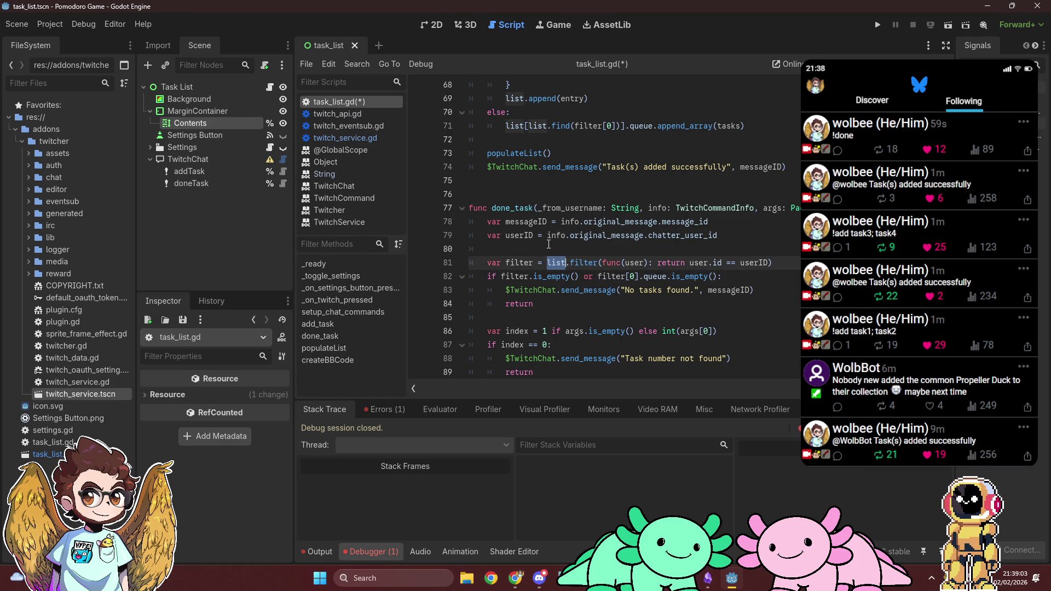
pyautogui.scroll(2, 549, 244)
pyautogui.scroll(-4, 549, 240)
pyautogui.scroll(-2, 549, 239)
pyautogui.scroll(3, 549, 241)
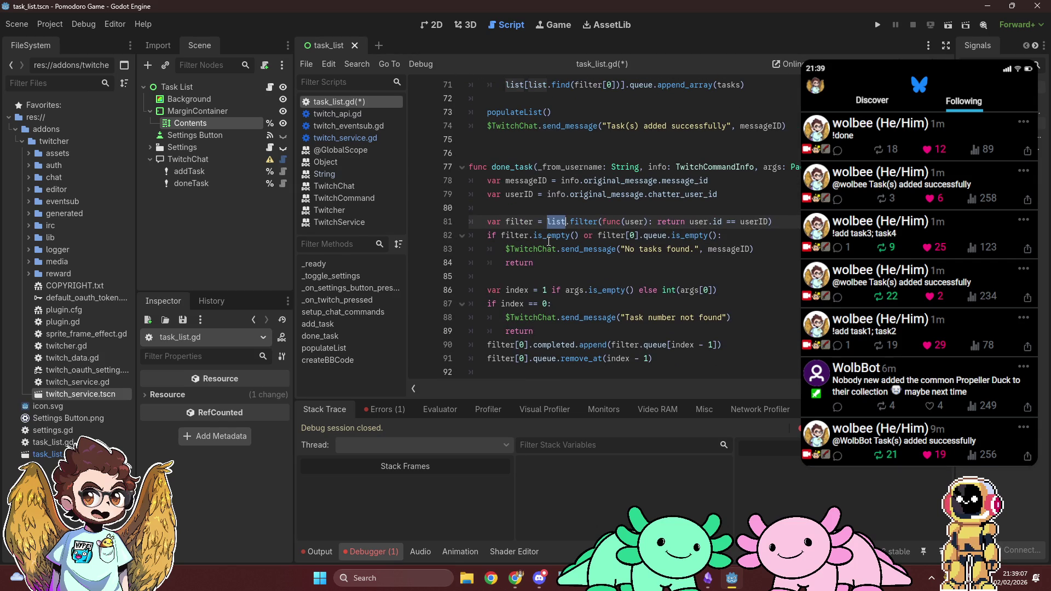
pyautogui.click(490, 346)
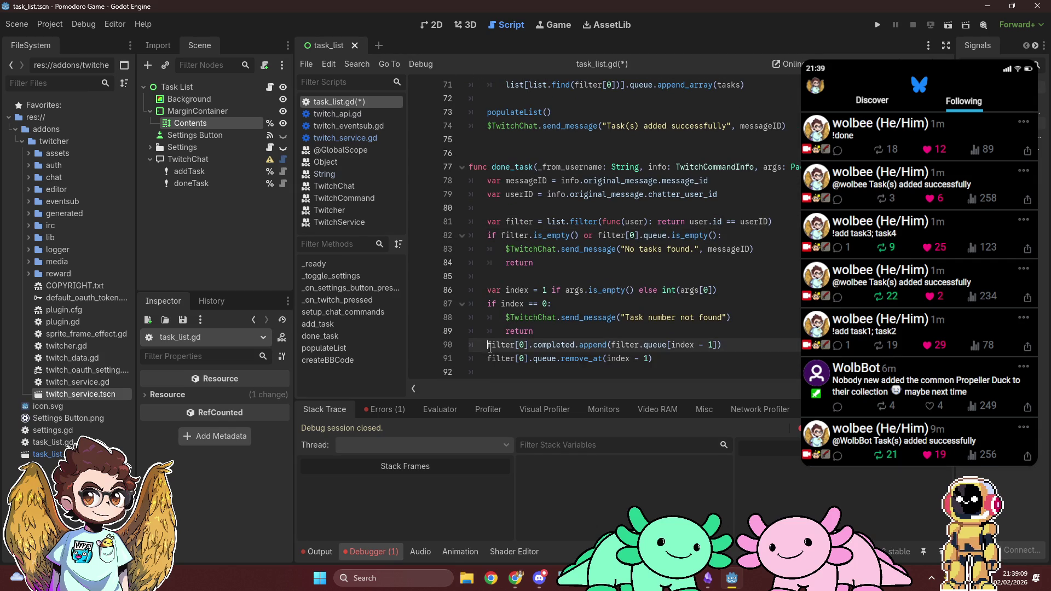
pyautogui.keyDown('alt'); pyautogui.click(488, 358); pyautogui.keyUp('alt')
pyautogui.write('list')
pyautogui.press('Escape')
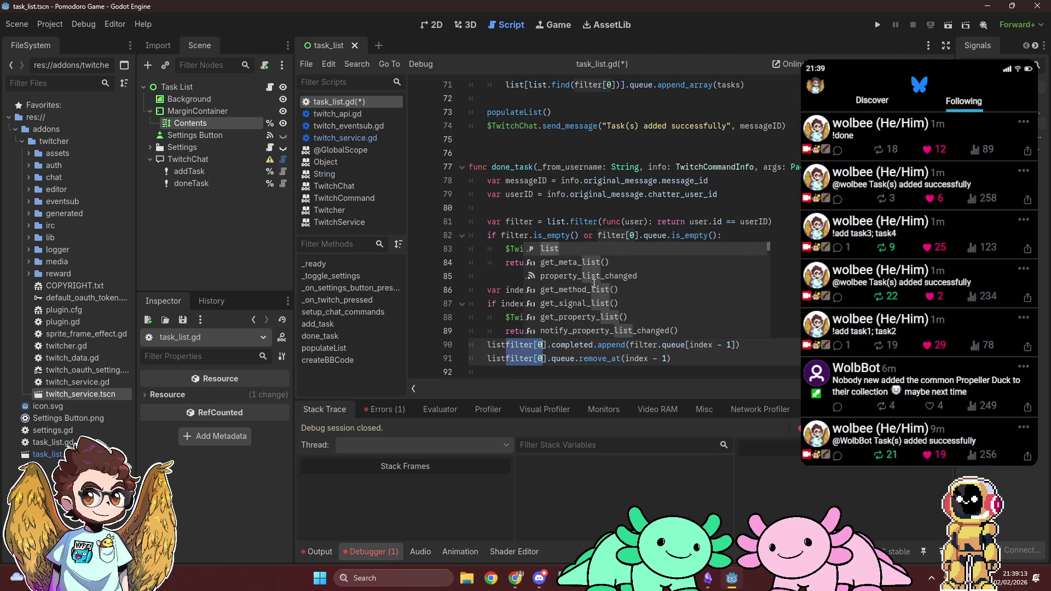
pyautogui.hotkey('shift', 'Right')
pyautogui.hotkey('shift', 'Right')
pyautogui.hotkey('shift', 'Right')
pyautogui.write('[')
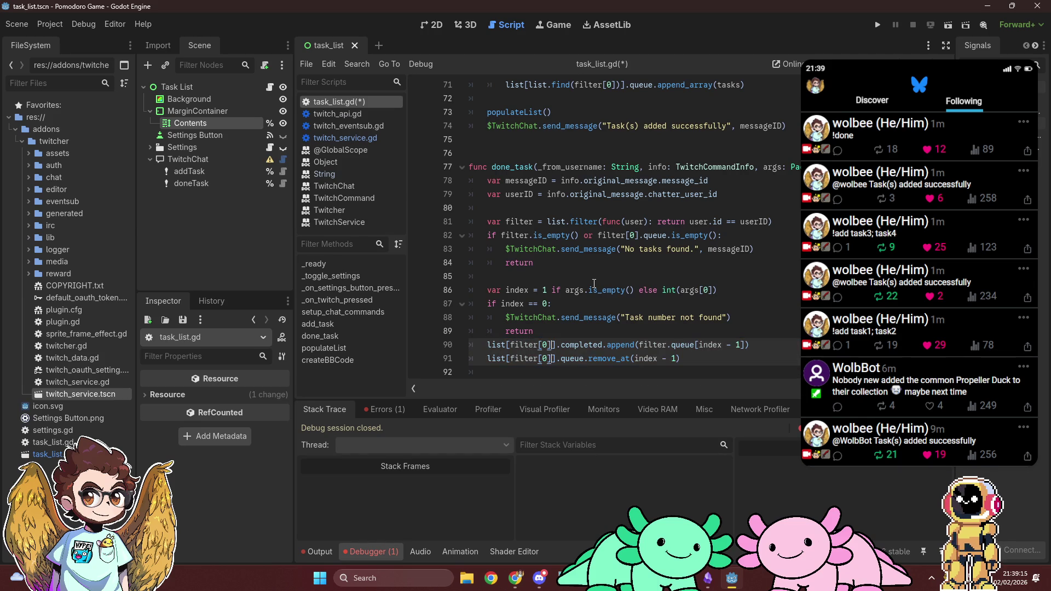
pyautogui.write('list.find')
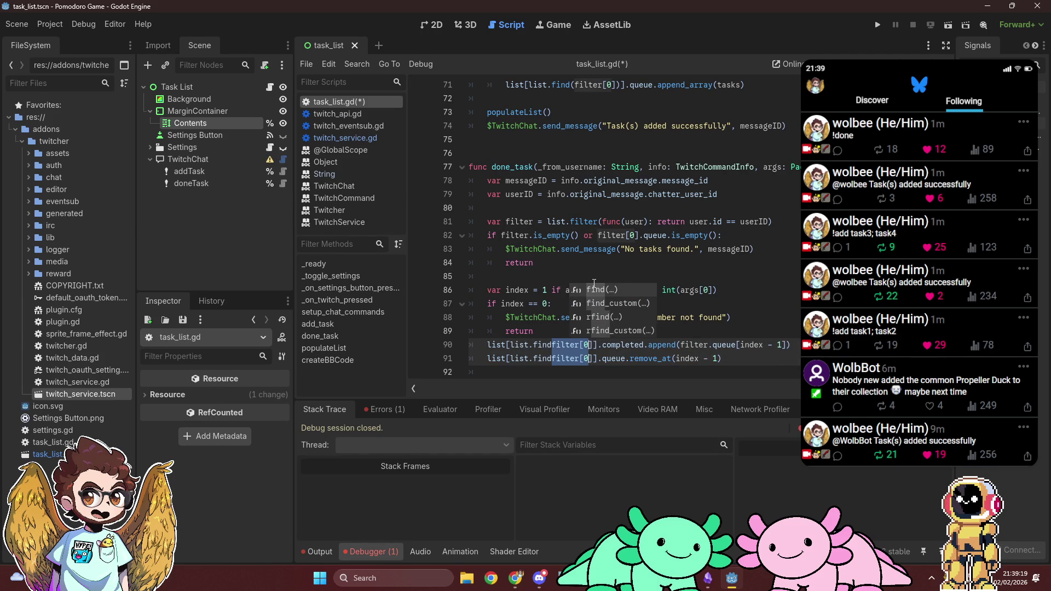
pyautogui.write('(')
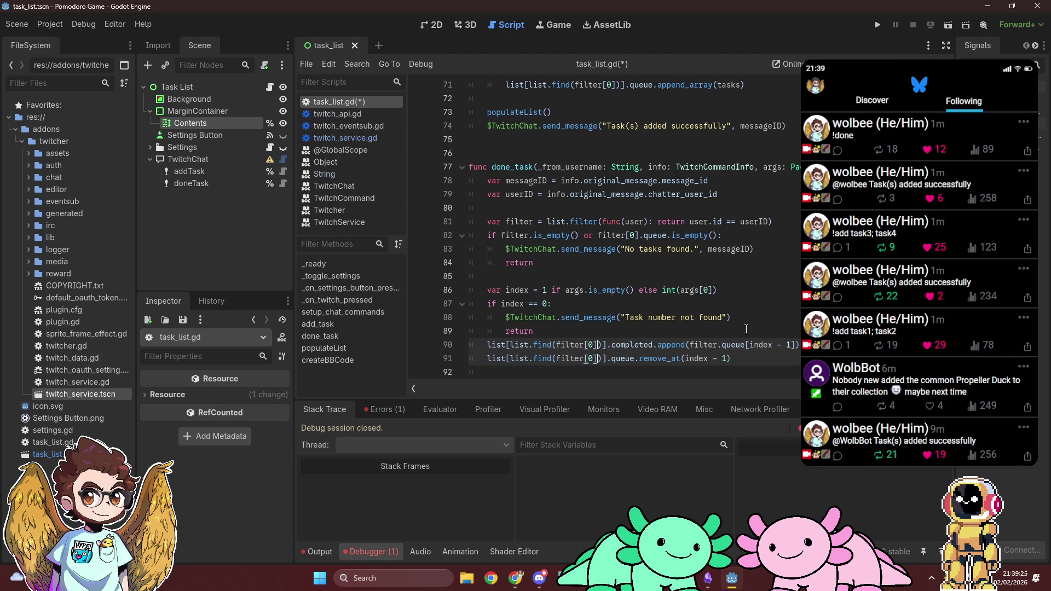
# Add [0] to filter in line 90's queue lookup, then save and rerun the project.
pyautogui.click(721, 344)
pyautogui.write('[0')
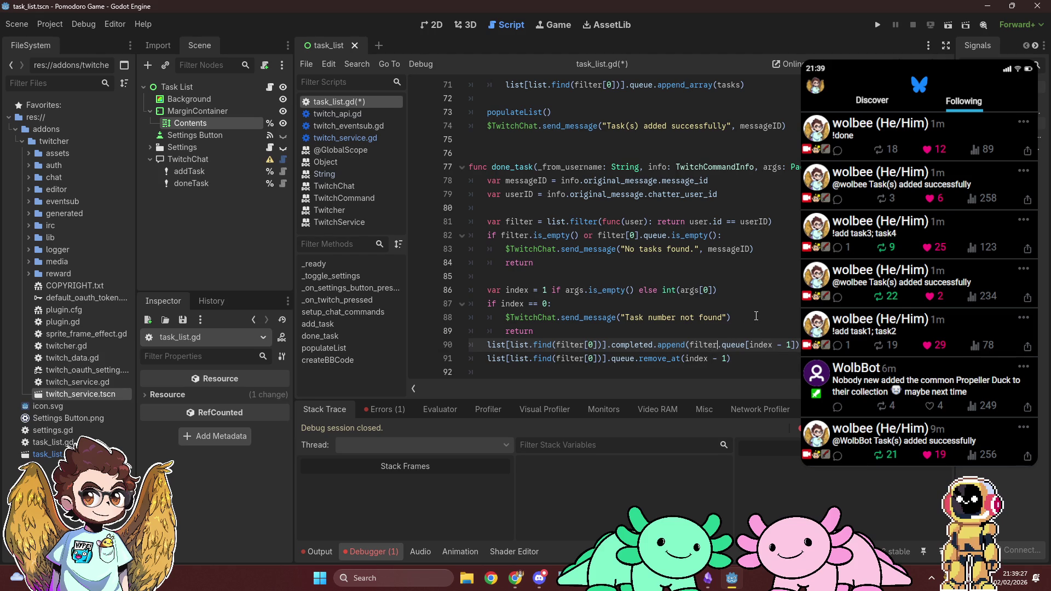
pyautogui.click(755, 316)
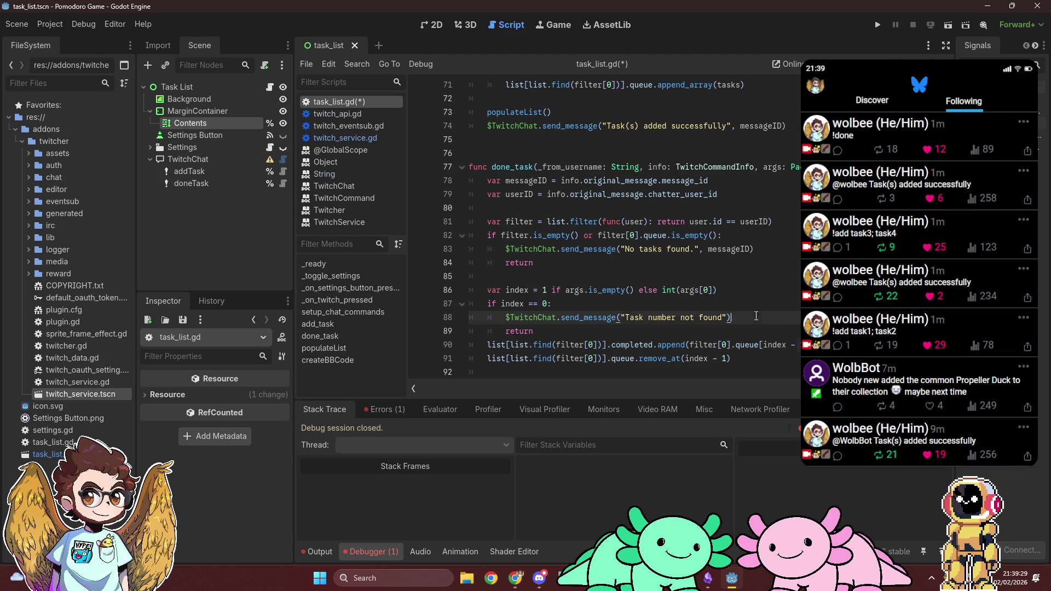
pyautogui.hotkey('ctrl', 's')
pyautogui.press('F5')
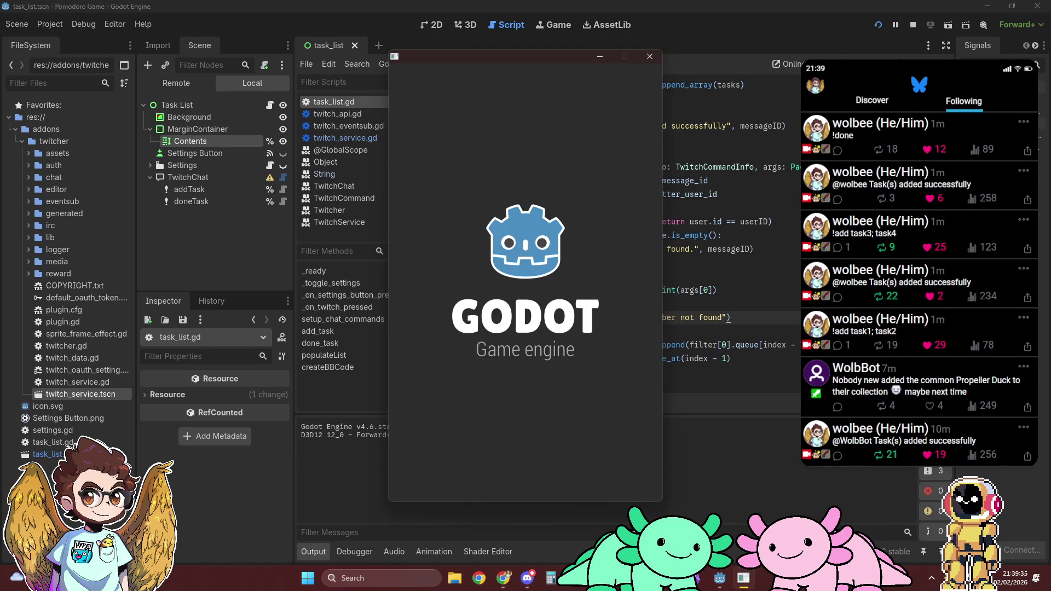
# Let the Twitch login finish in the browser, then return to the running debug game.
pyautogui.hotkey('alt', 'Tab')
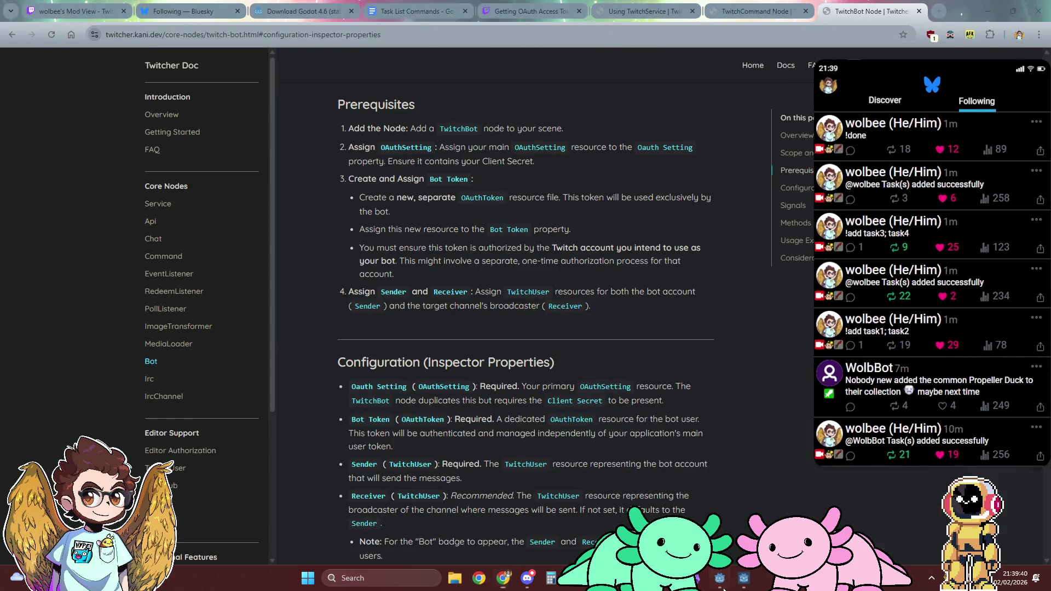
pyautogui.click(720, 579)
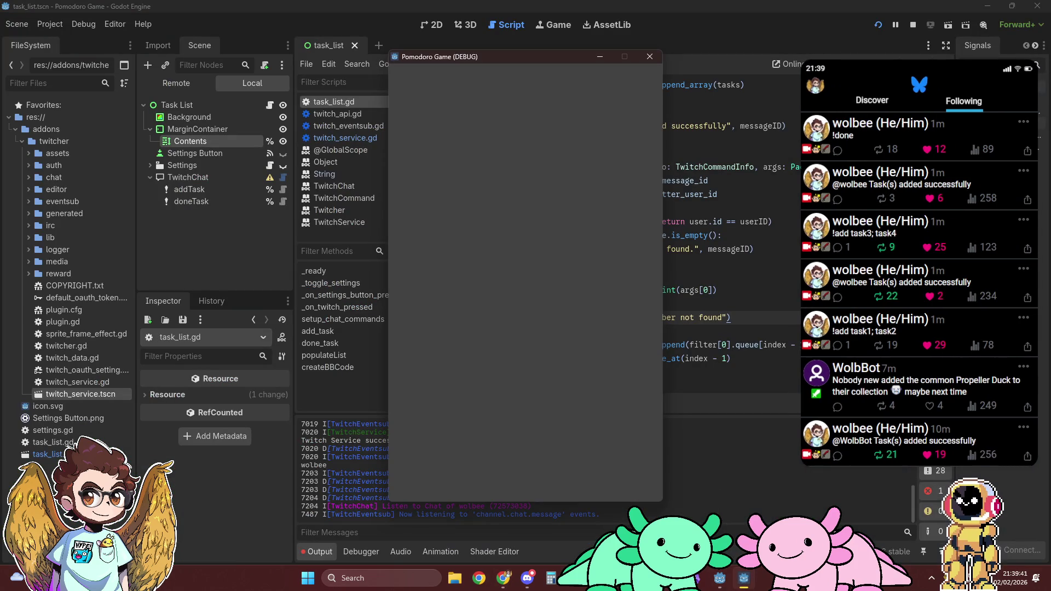
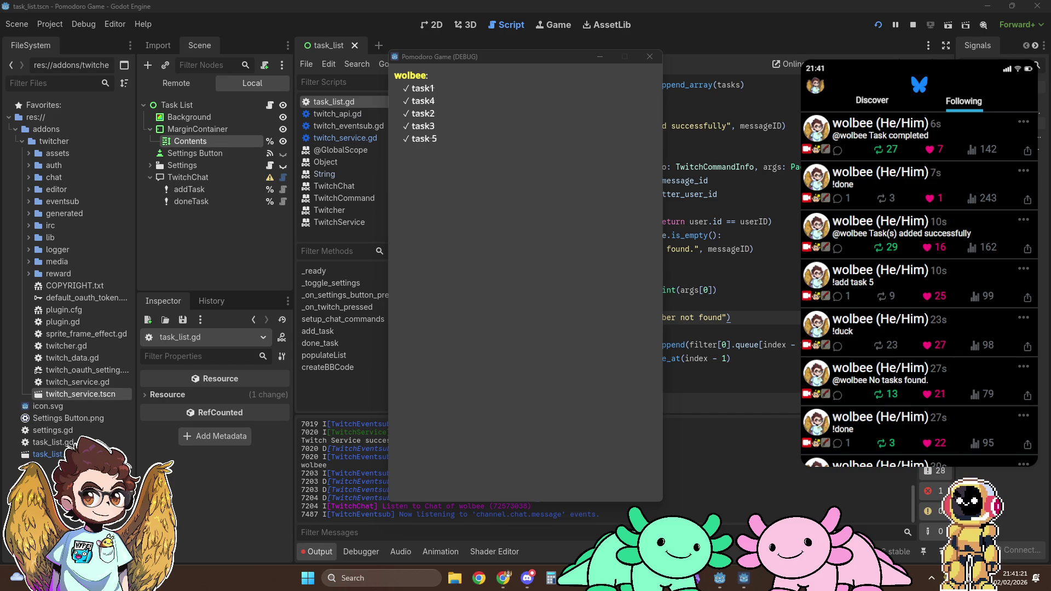
# Bring the Godot editor back in front of the running task list game window.
pyautogui.moveTo(411, 87)
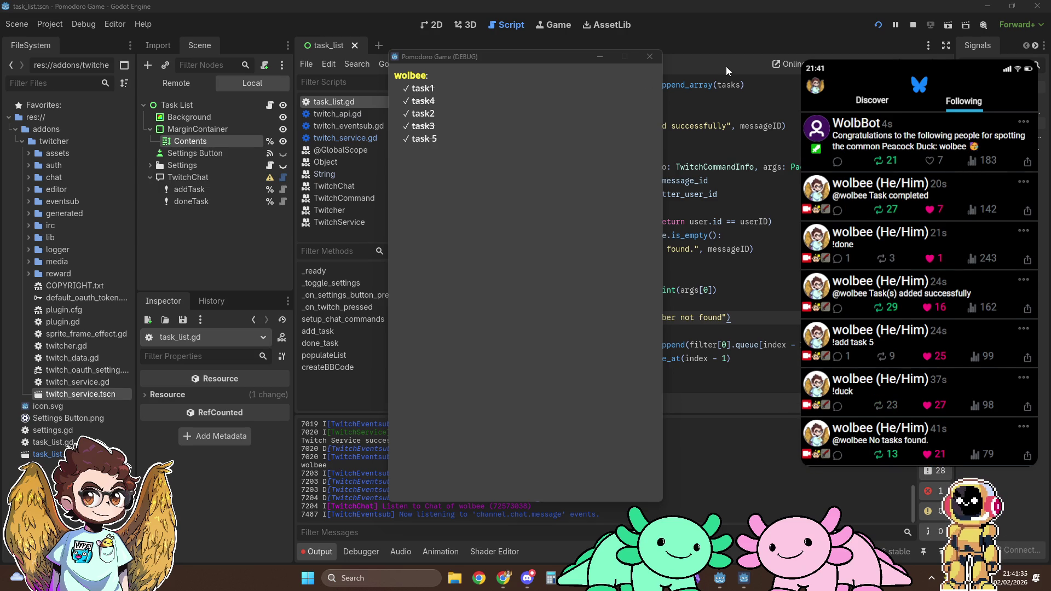
pyautogui.click(704, 63)
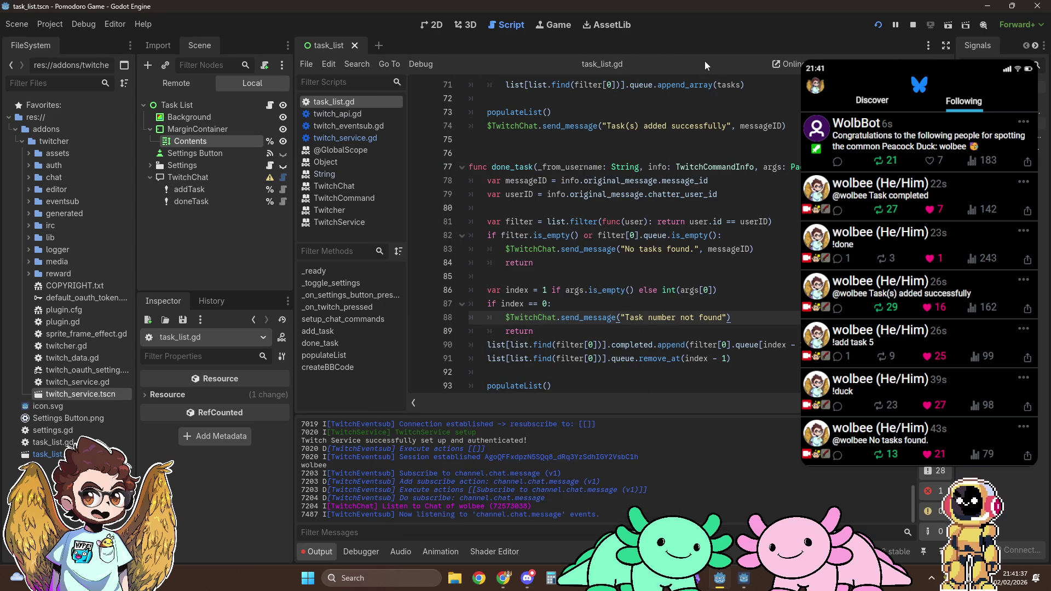
# Read the ul/ol list sections of the BBCode in RichTextLabel docs, then scroll to createBBCode in Godot.
pyautogui.moveTo(503, 578)
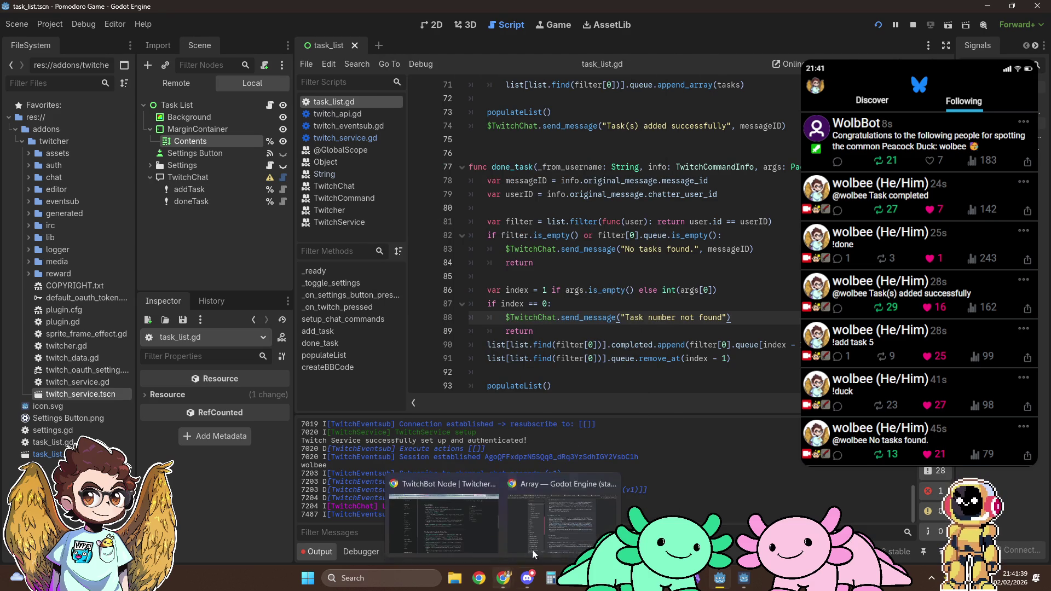
pyautogui.click(532, 549)
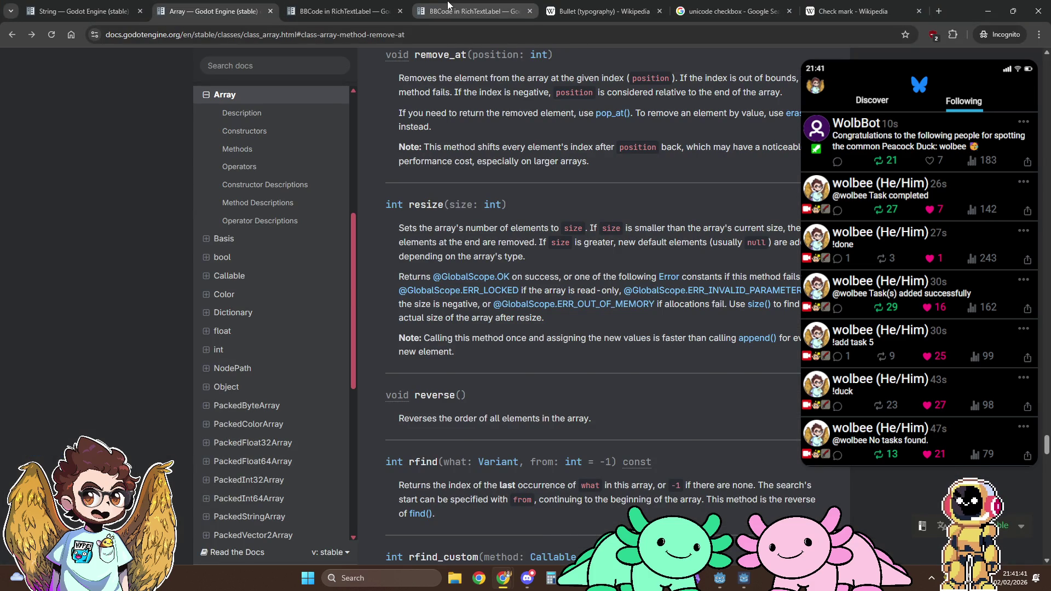
pyautogui.click(448, 2)
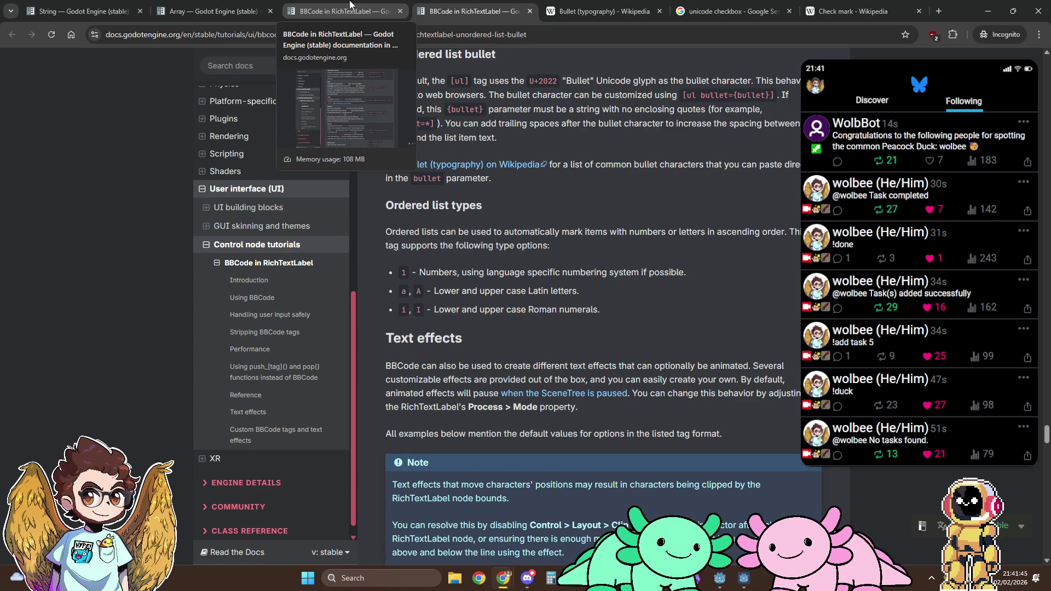
pyautogui.click(350, 4)
pyautogui.scroll(-5, 479, 280)
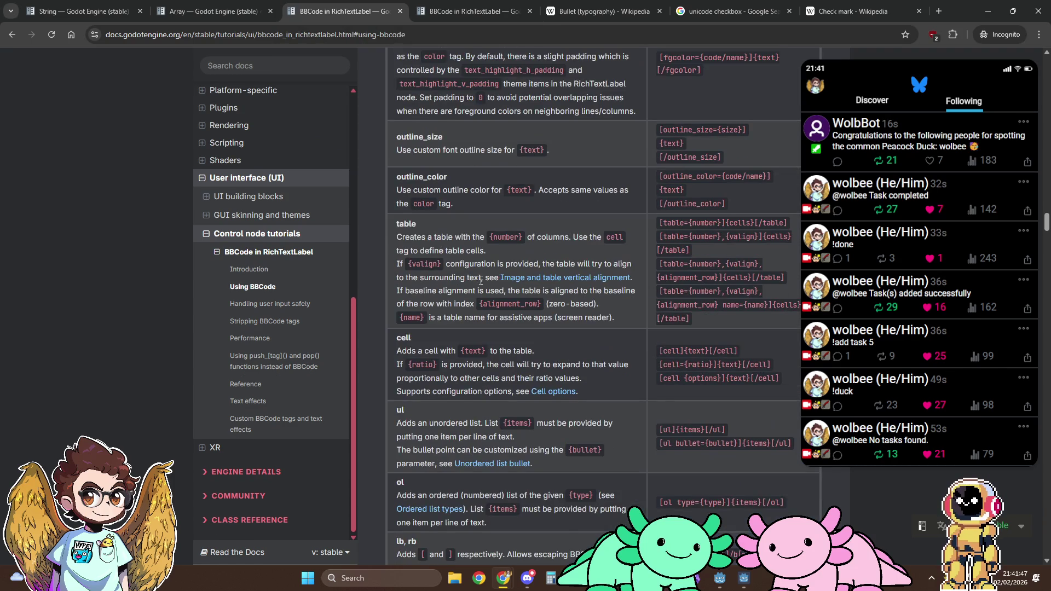
pyautogui.scroll(-5, 480, 280)
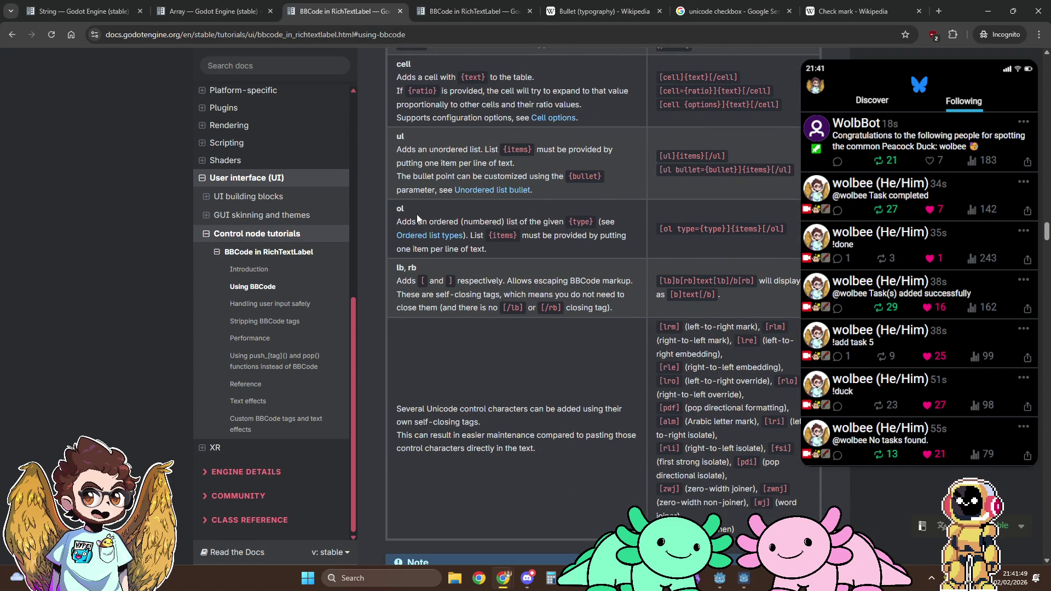
pyautogui.click(468, 15)
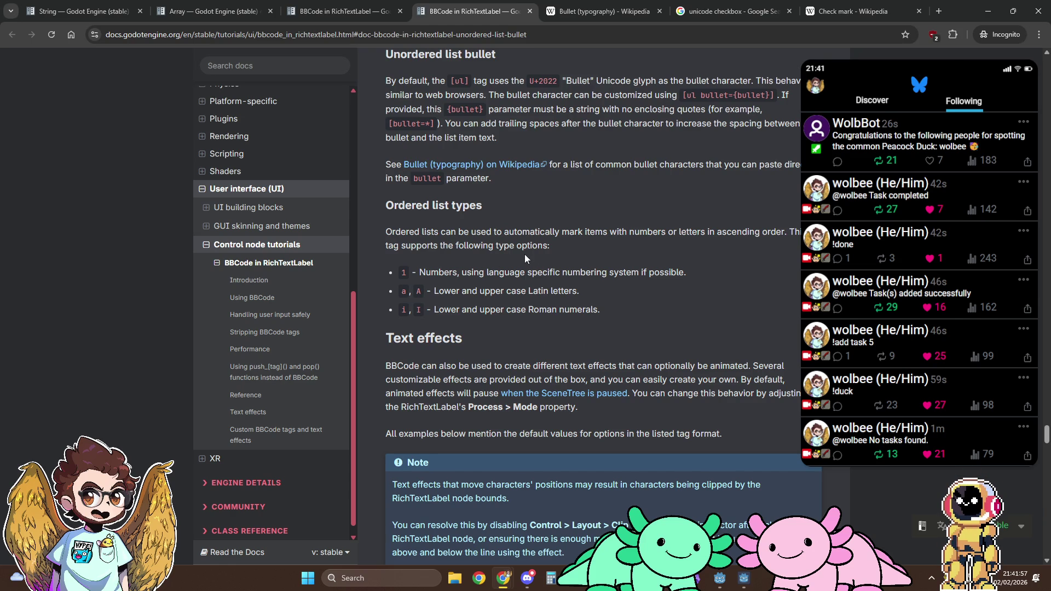
pyautogui.hotkey('alt', 'Tab')
pyautogui.scroll(-9, 573, 250)
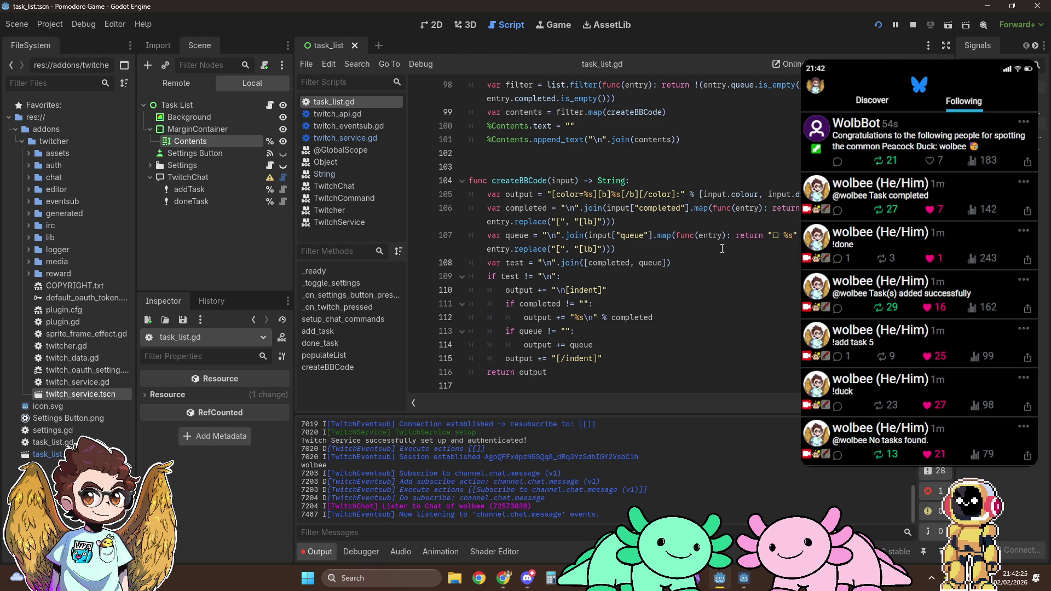
# Paste the line-105 heading BBCode string from task_list.gd into the Contents label's Text.
pyautogui.click(431, 25)
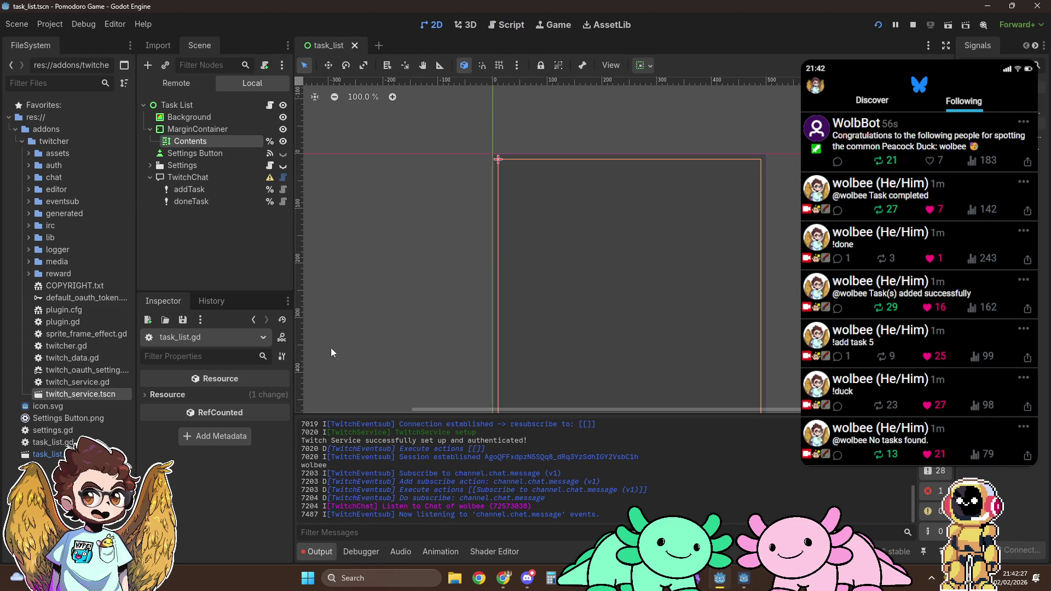
pyautogui.click(191, 142)
pyautogui.click(211, 420)
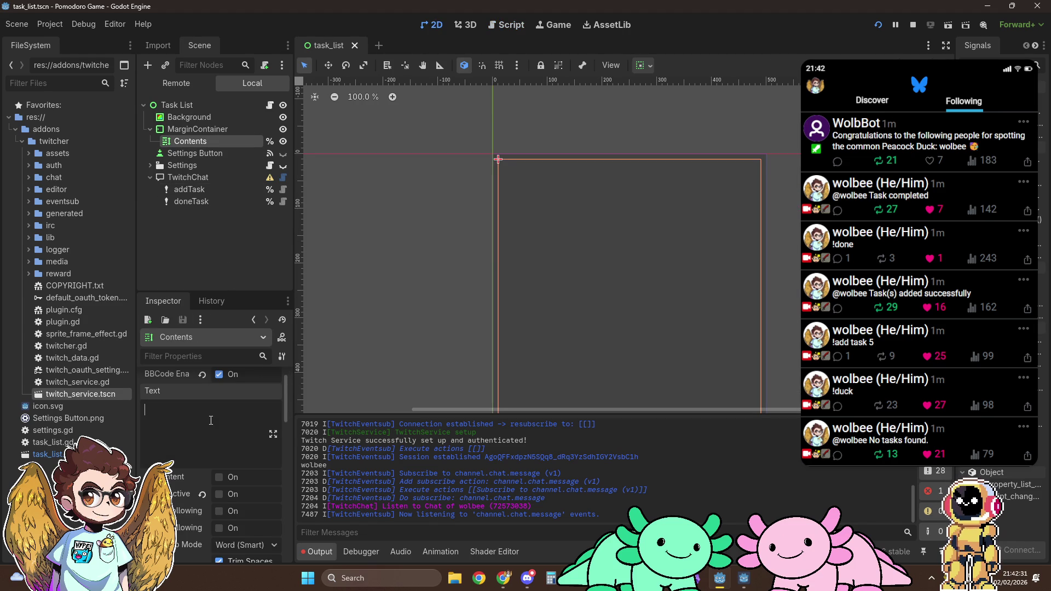
pyautogui.click(506, 25)
pyautogui.moveTo(553, 194); pyautogui.dragTo(680, 191)
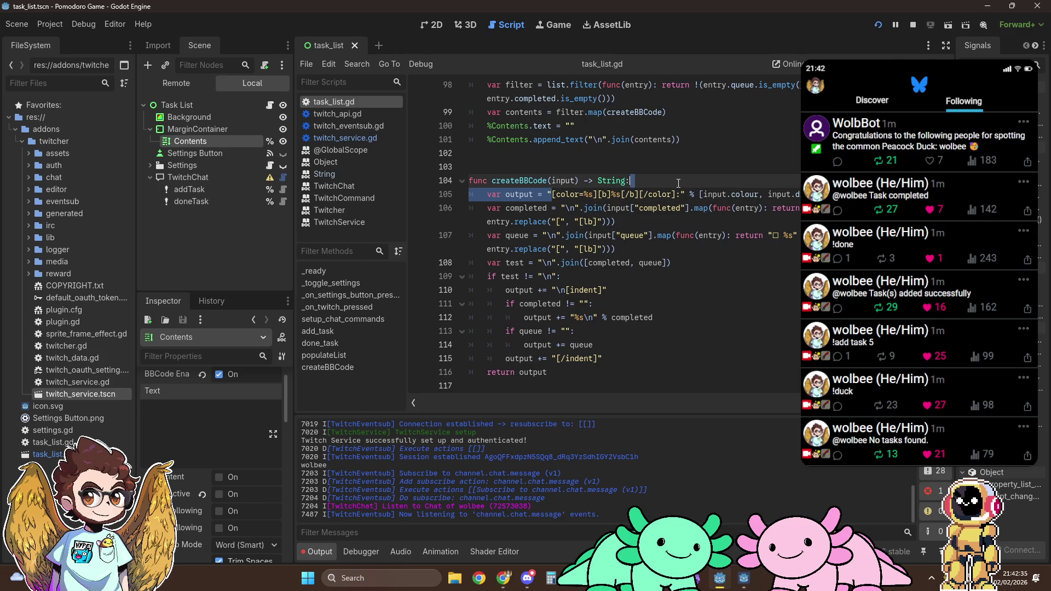
pyautogui.hotkey('ctrl', 'c')
pyautogui.click(219, 396)
pyautogui.hotkey('ctrl', 'v')
# Fill the placeholders with colour 'yellow' and name 'wolbee', previewing the bold heading on the canvas.
pyautogui.moveTo(174, 411); pyautogui.dragTo(183, 411)
pyautogui.write('yellow')
pyautogui.hotkey('shift', 'Right')
pyautogui.hotkey('shift', 'Right')
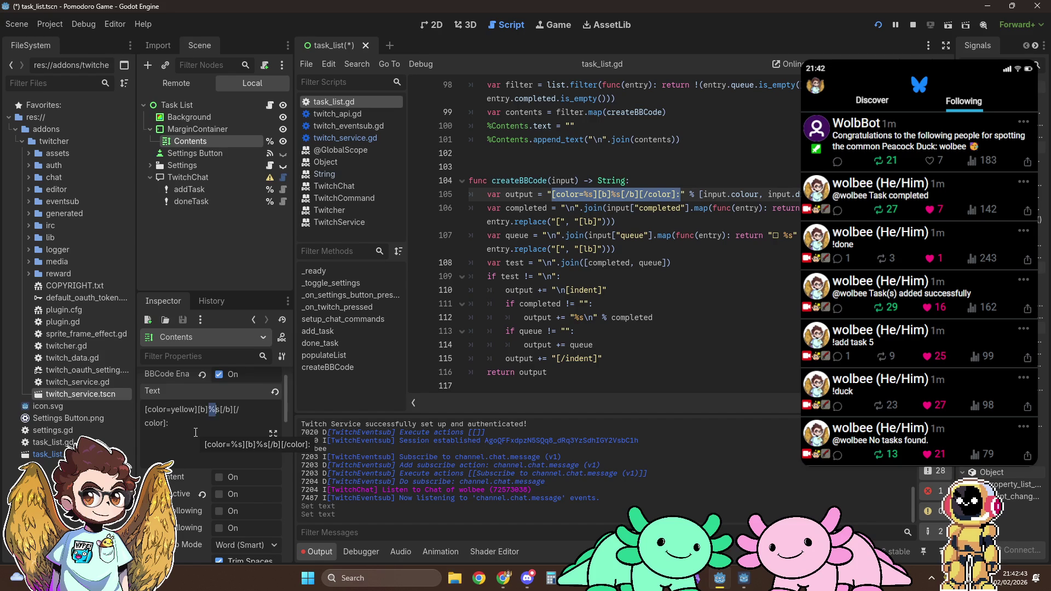
pyautogui.write('wolbee')
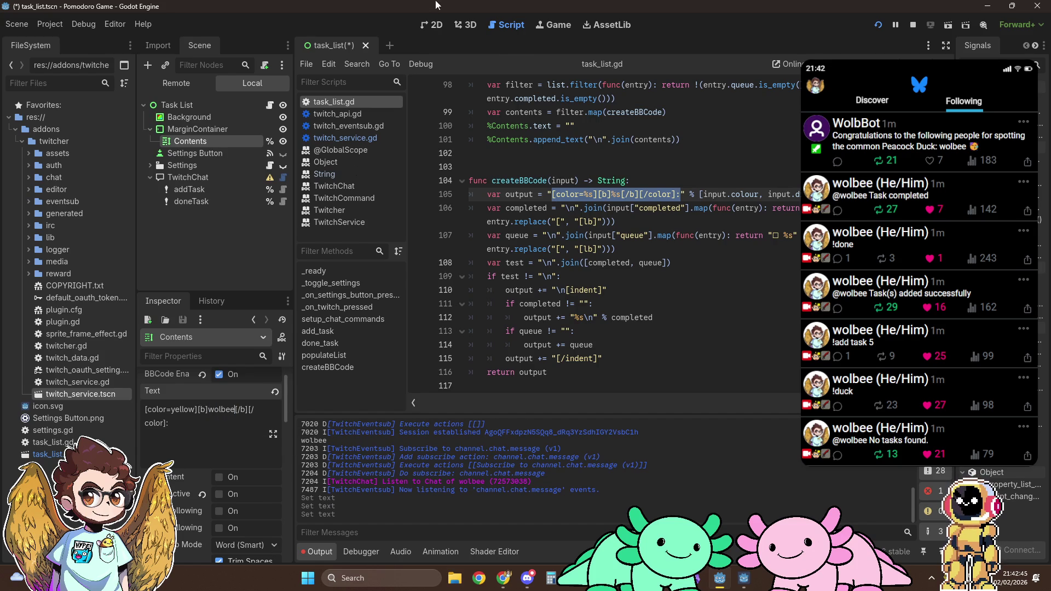
pyautogui.click(439, 28)
pyautogui.click(491, 25)
# Add [indent], an empty [ol][/ol] and a [ul bullet=✓][/ul] list below the heading.
pyautogui.press('Return')
pyautogui.write('[ol][')
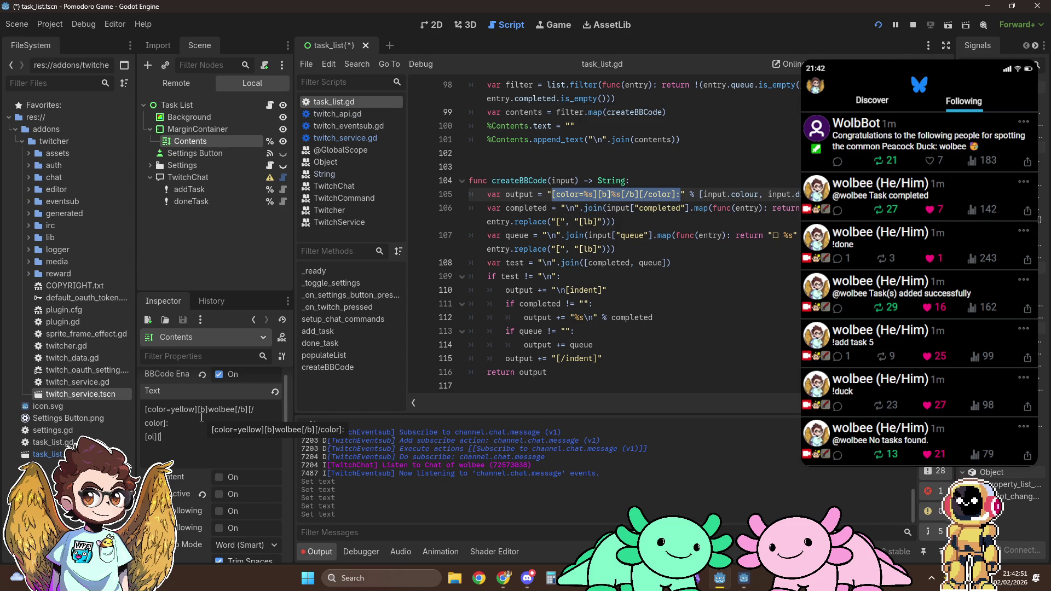
pyautogui.write('/ol]')
pyautogui.press('Return')
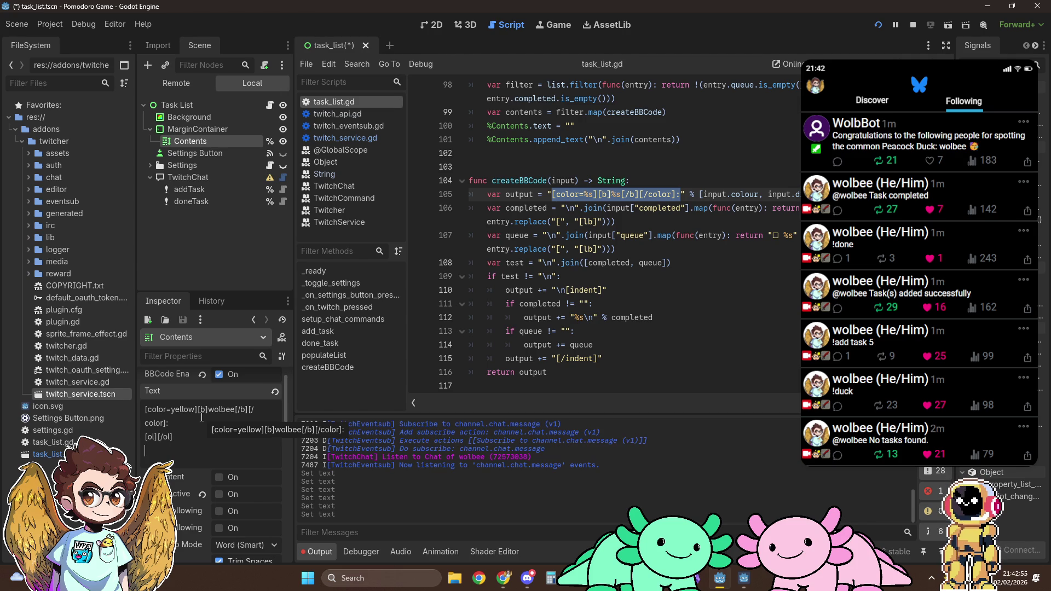
pyautogui.write('/ul')
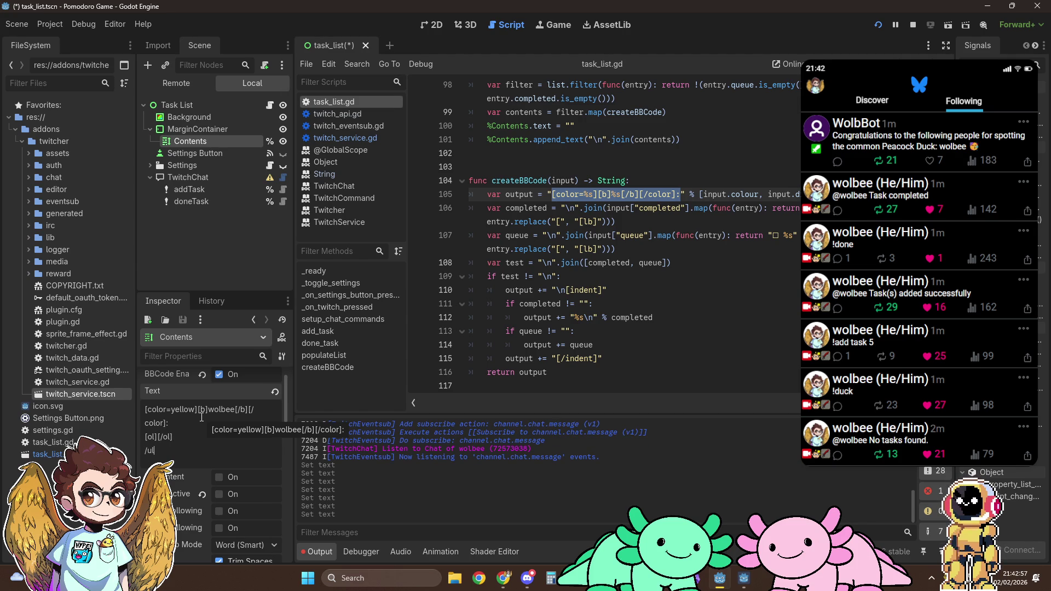
pyautogui.write(']')
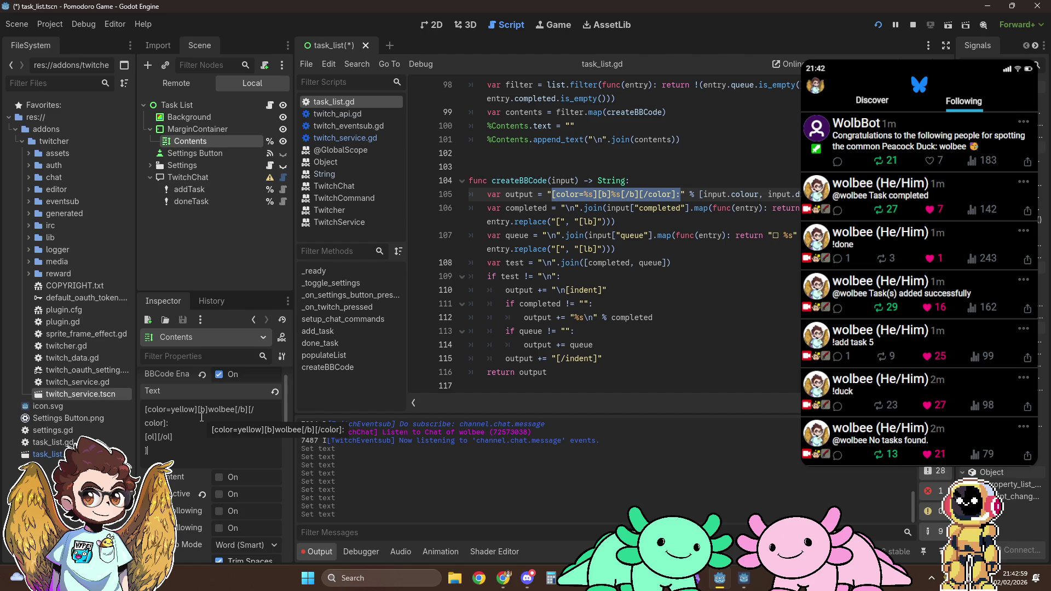
pyautogui.write('[')
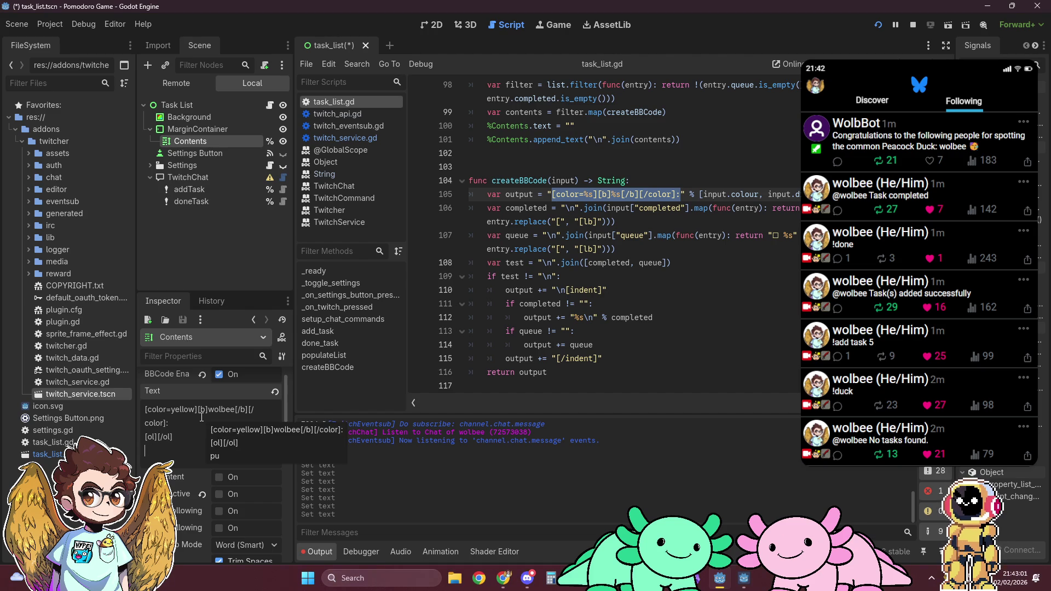
pyautogui.write('ul bullet=')
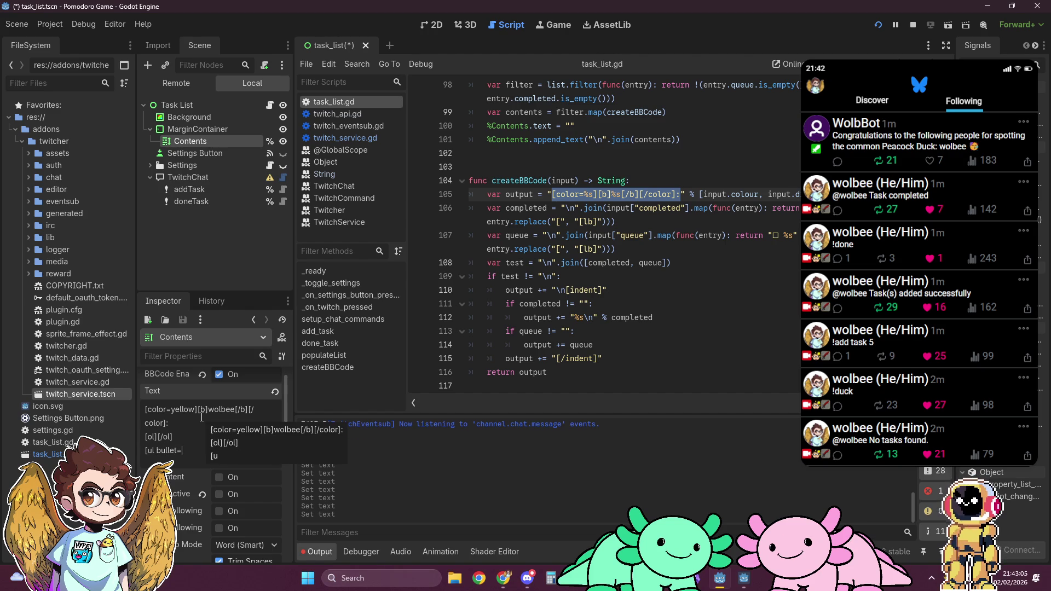
pyautogui.press('super+v')
pyautogui.press('Down')
pyautogui.press('Down')
pyautogui.press('Down')
pyautogui.press('Return')
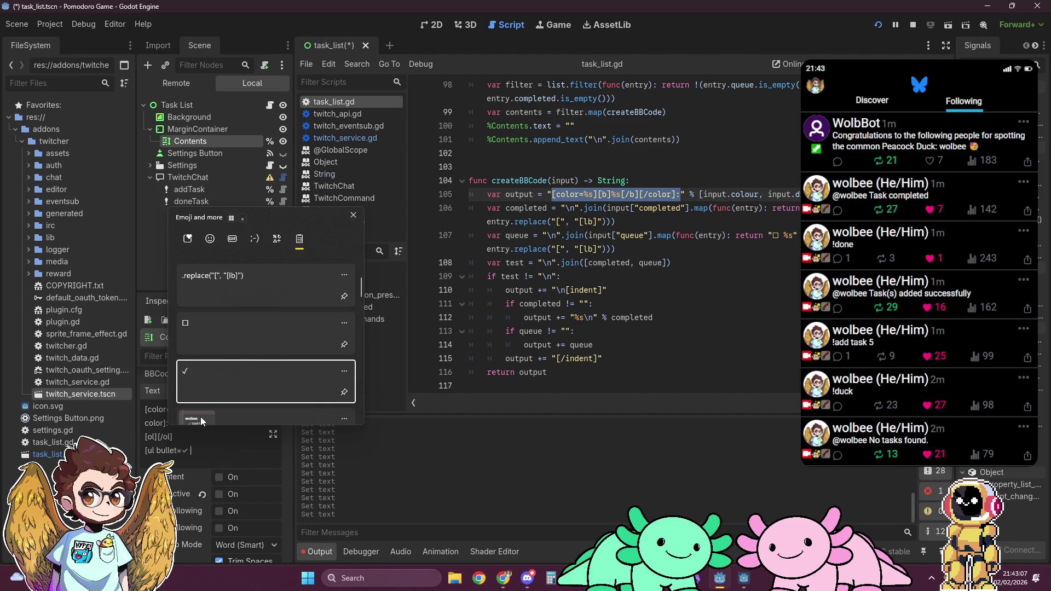
pyautogui.write('[')
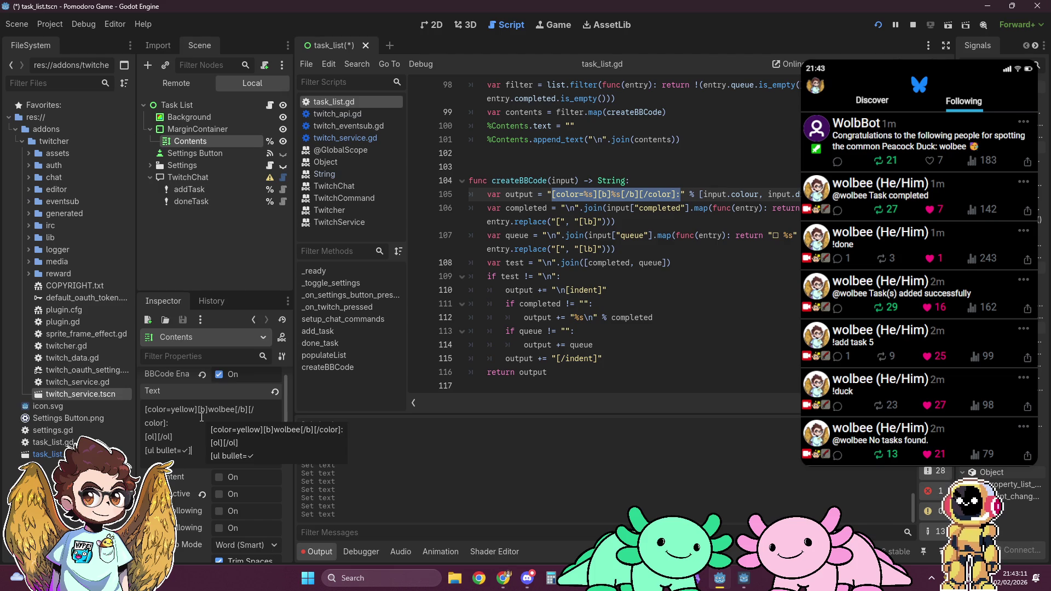
pyautogui.write('[/ul]')
pyautogui.press('Return')
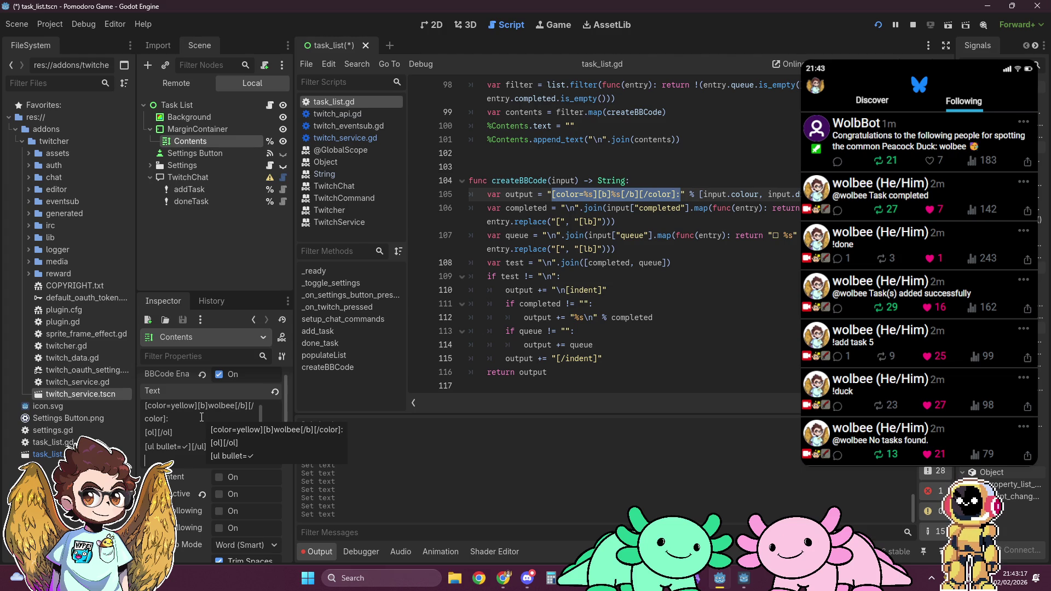
pyautogui.press('BackSpace')
pyautogui.press('Up')
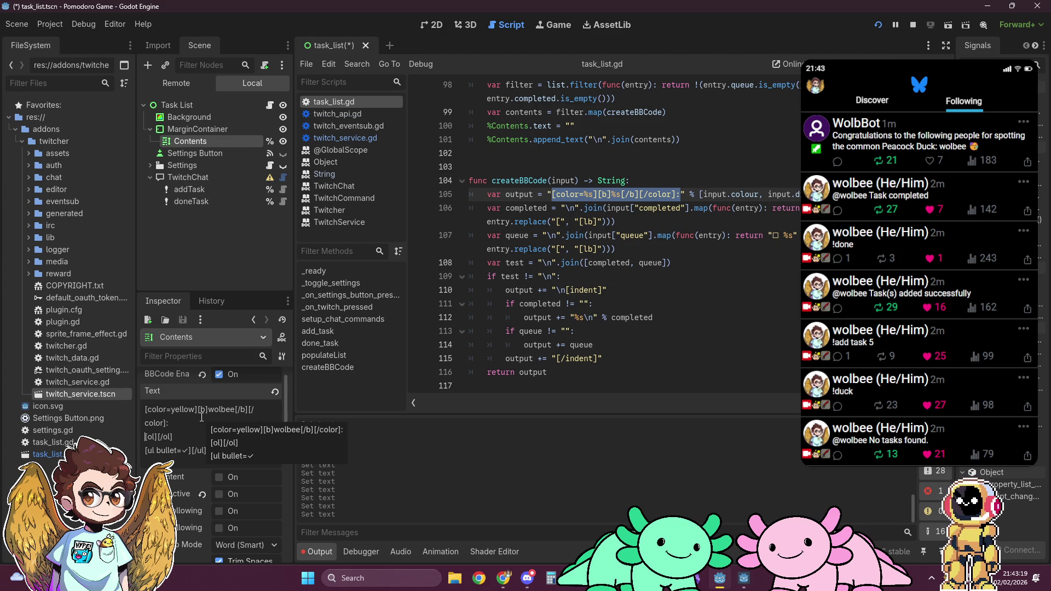
pyautogui.write('[indent]')
# Move [ol][/ol] after the ✓ list inside the indent, ending with [/indent], so canvas shows wolbee:, ✓, 1.
pyautogui.click(440, 27)
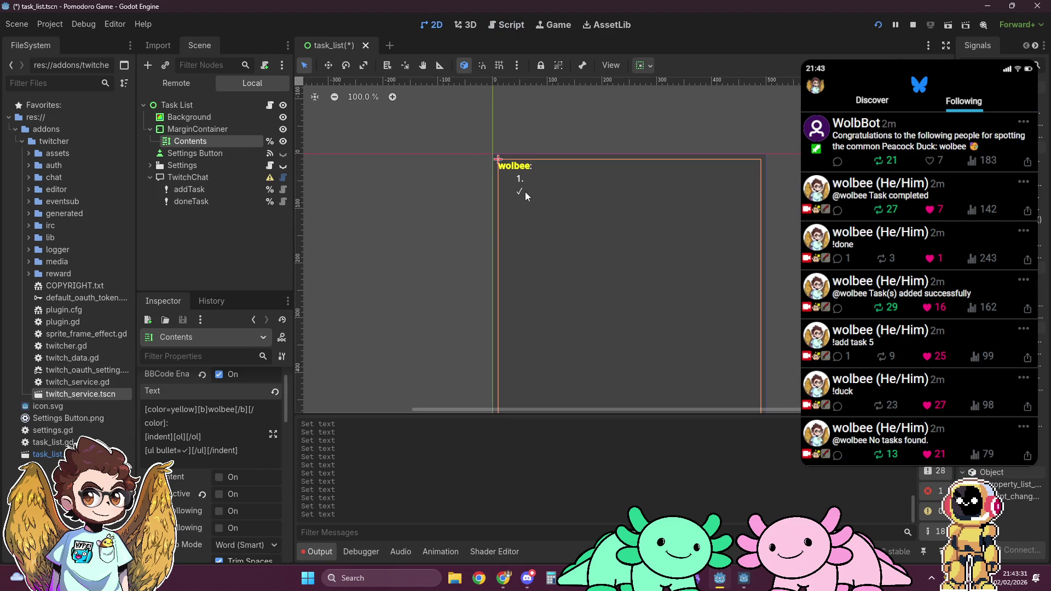
pyautogui.click(227, 438)
pyautogui.hotkey('ctrl', 'shift', 'Left')
pyautogui.hotkey('ctrl', 'shift', 'Left')
pyautogui.hotkey('ctrl', 'shift', 'Left')
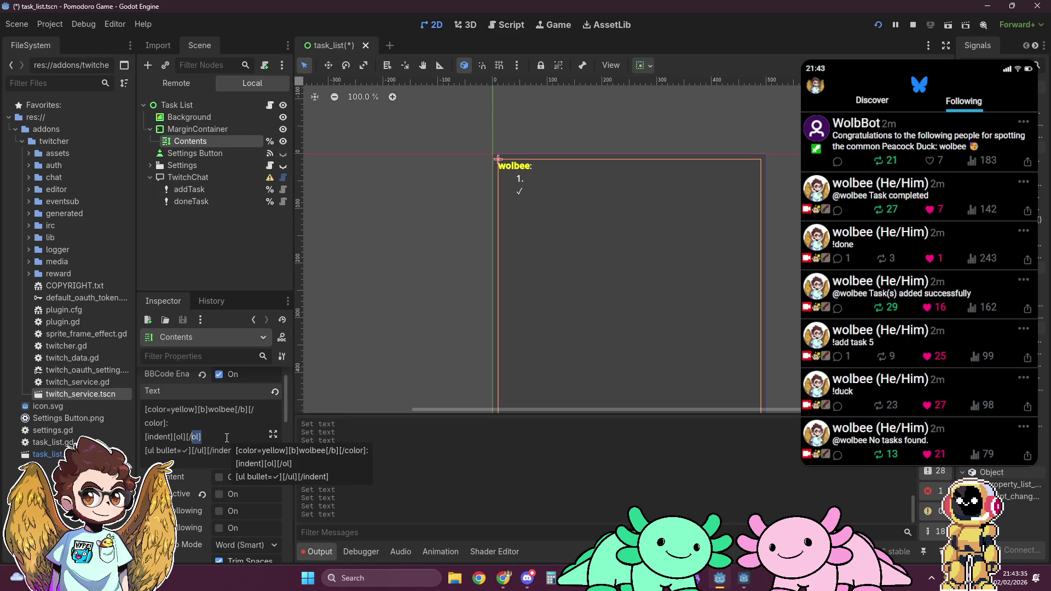
pyautogui.press('BackSpace')
pyautogui.press('Delete')
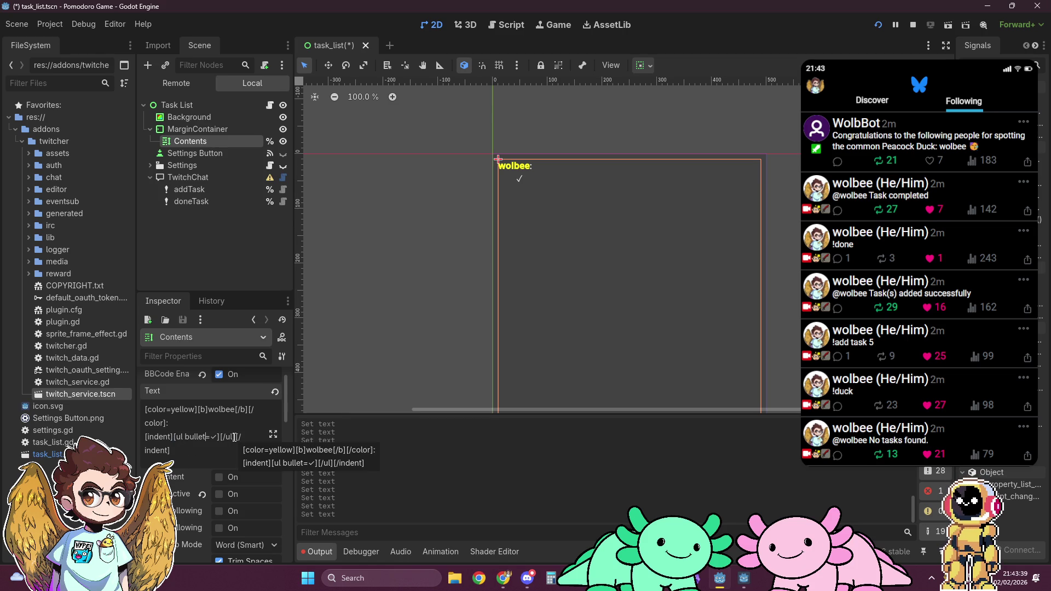
pyautogui.click(235, 437)
pyautogui.press('Return')
pyautogui.hotkey('ctrl', 'v')
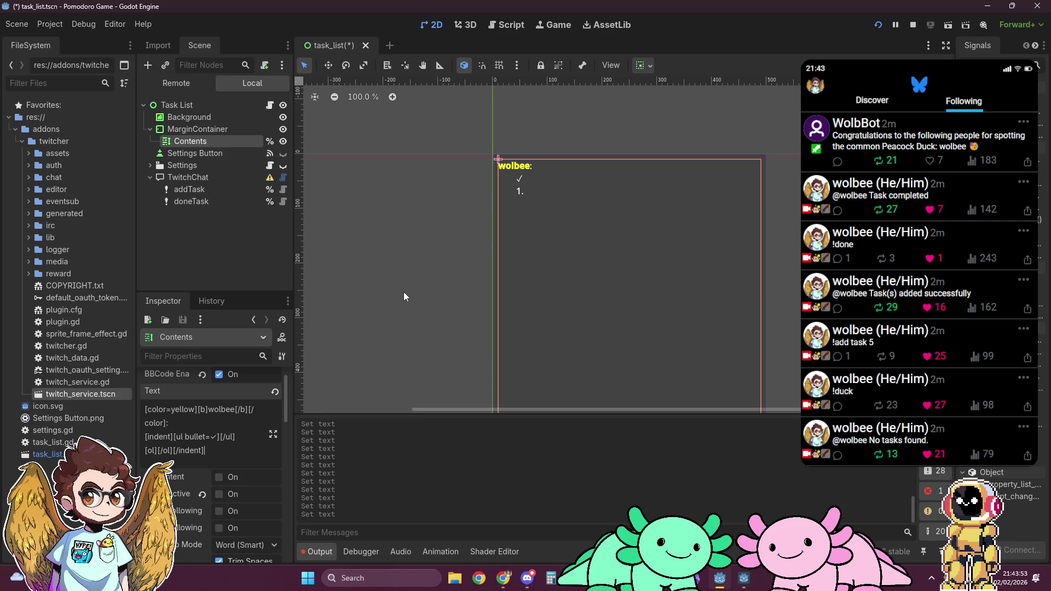
pyautogui.hotkey('alt', 'Tab')
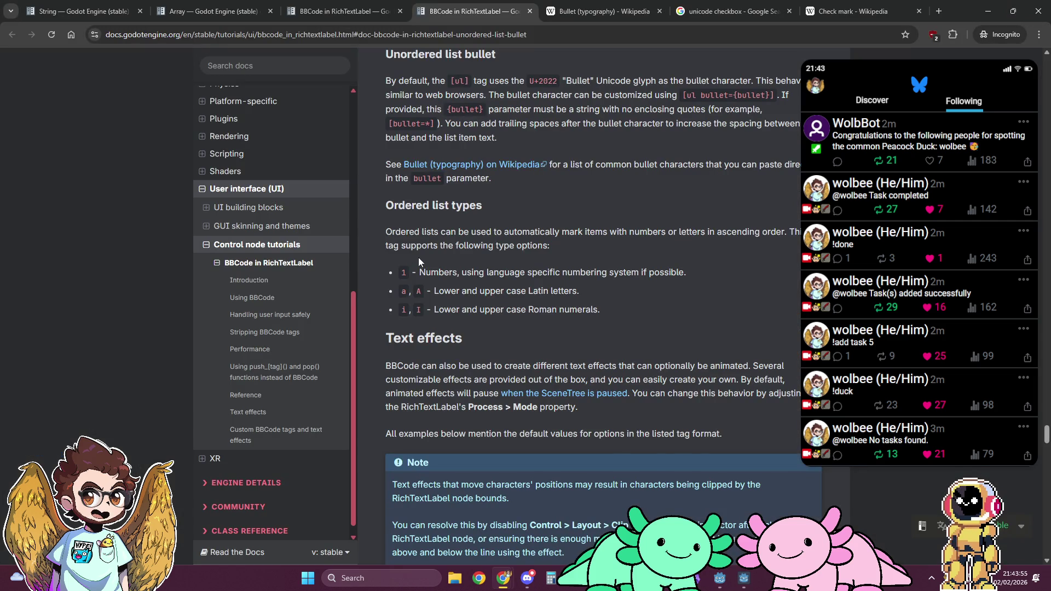
# Scroll through the BBCode tag table and list bullet sections of the Godot docs.
pyautogui.click(345, 11)
pyautogui.scroll(3, 490, 191)
pyautogui.scroll(5, 490, 192)
pyautogui.scroll(5, 488, 188)
pyautogui.scroll(5, 488, 188)
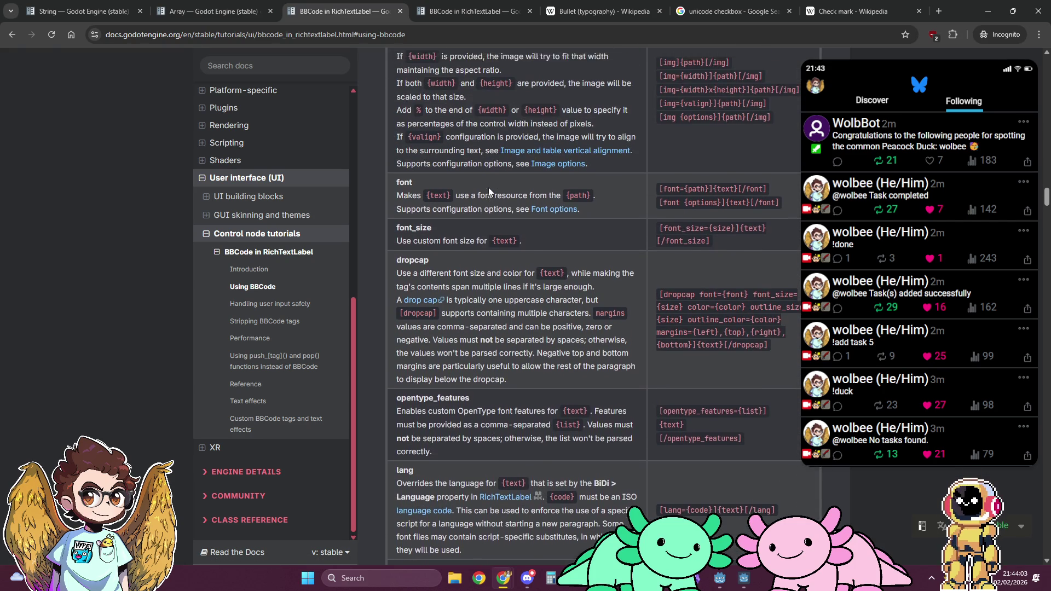
pyautogui.scroll(1, 488, 187)
pyautogui.scroll(5, 489, 190)
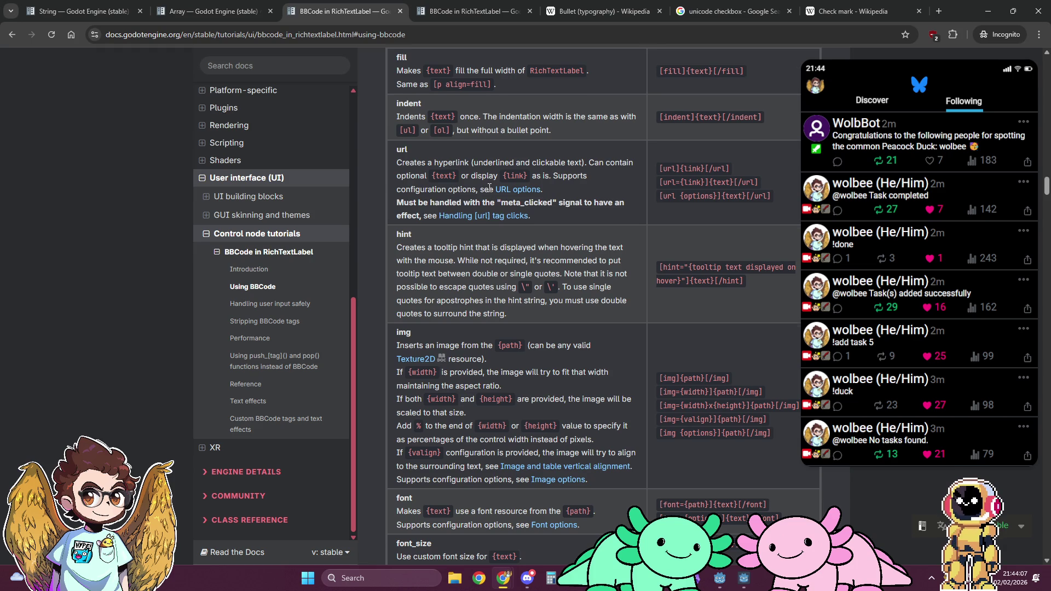
pyautogui.scroll(3, 489, 188)
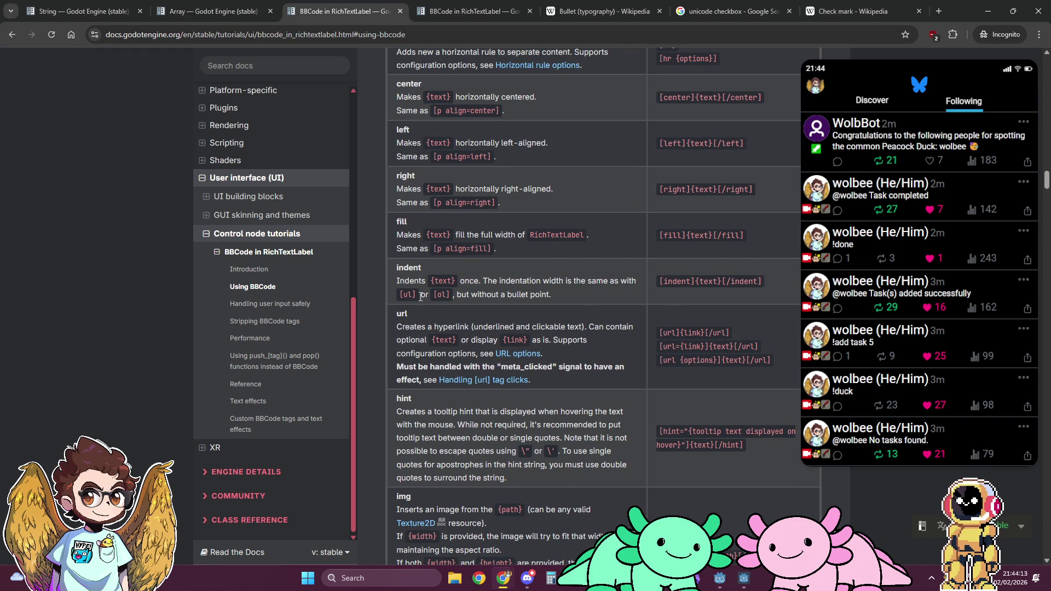
pyautogui.click(475, 11)
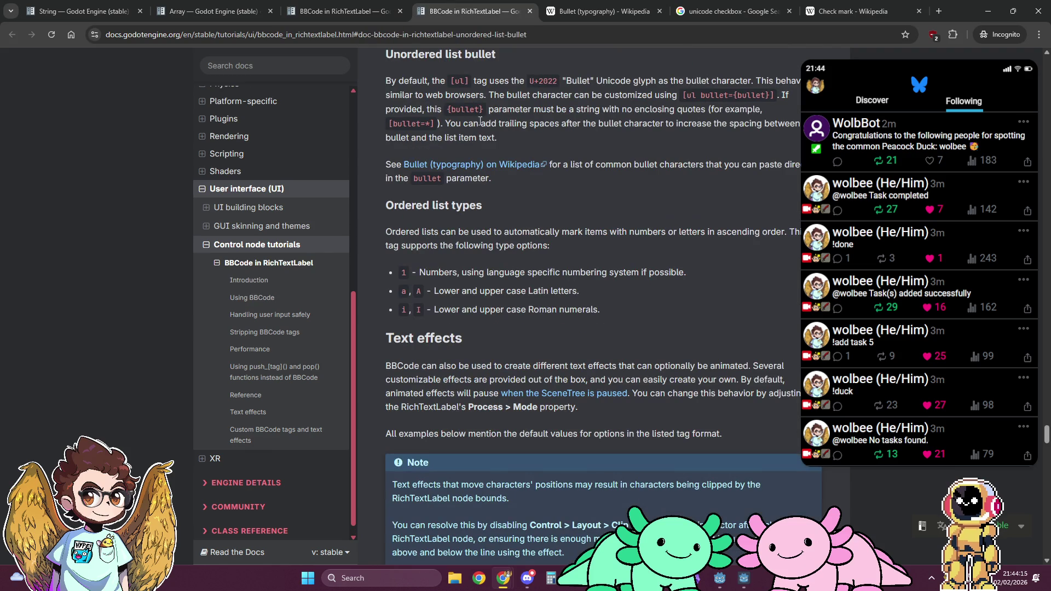
pyautogui.scroll(6, 509, 190)
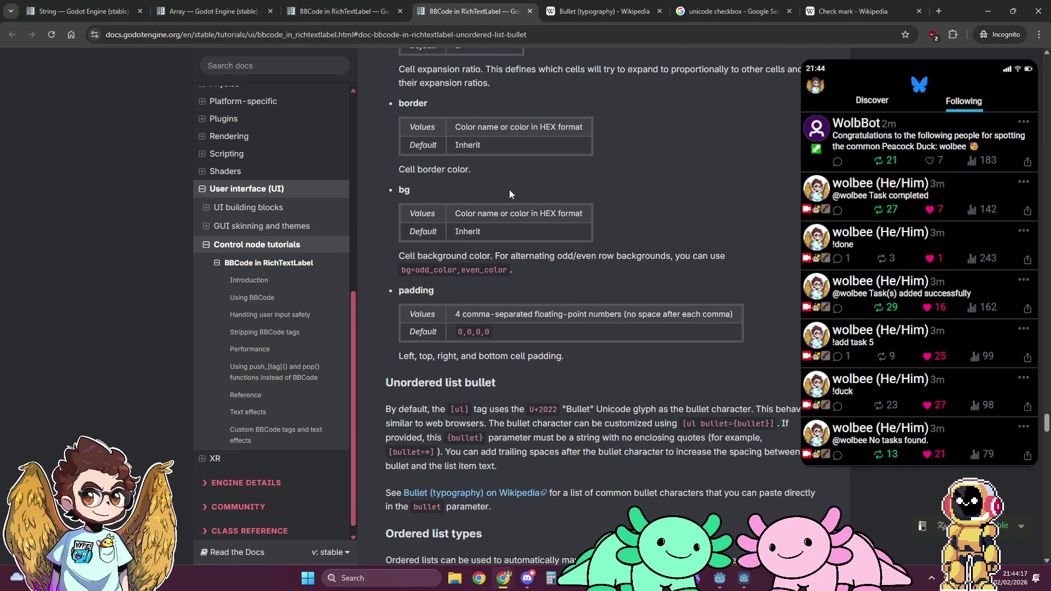
pyautogui.scroll(7, 509, 190)
pyautogui.scroll(6, 509, 189)
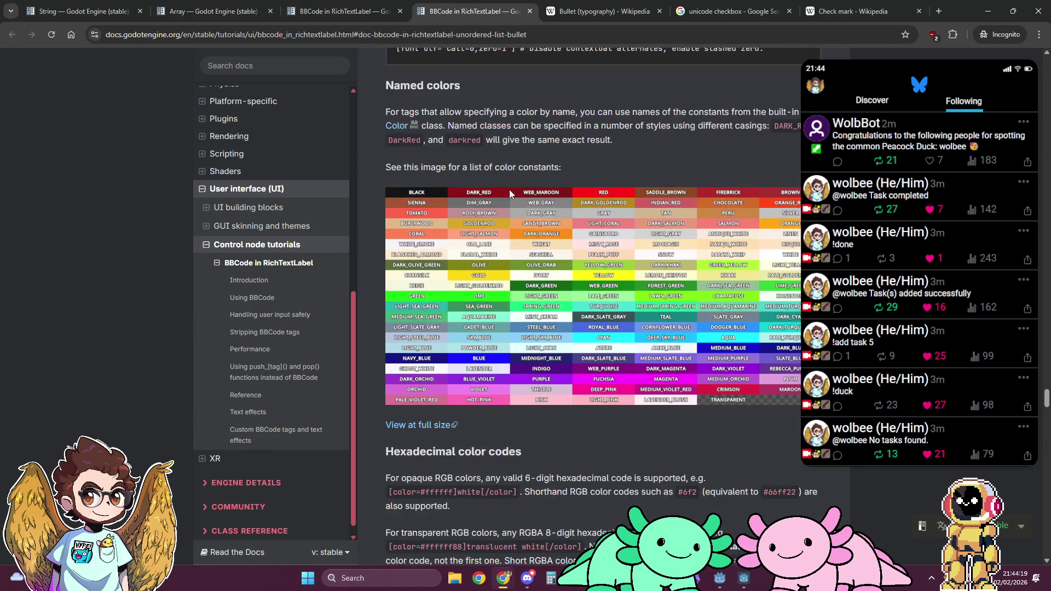
pyautogui.scroll(10, 516, 166)
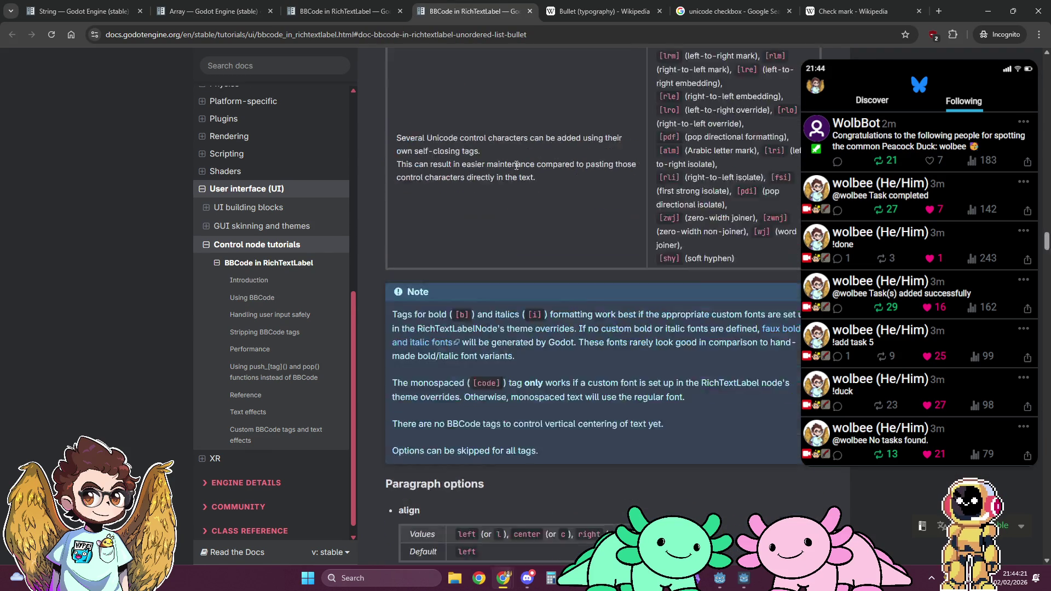
# Search the docs page for 'indent', step through every match, and return to Godot.
pyautogui.hotkey('ctrl', 'f')
pyautogui.write('indent')
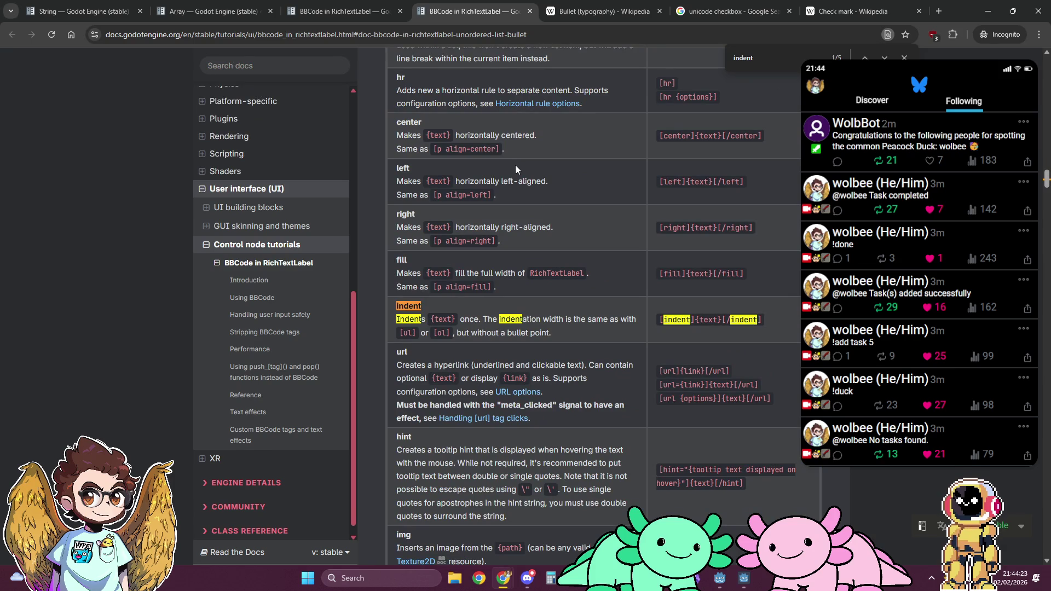
pyautogui.click(885, 57)
pyautogui.click(885, 58)
pyautogui.click(885, 57)
pyautogui.click(885, 58)
pyautogui.press('Escape')
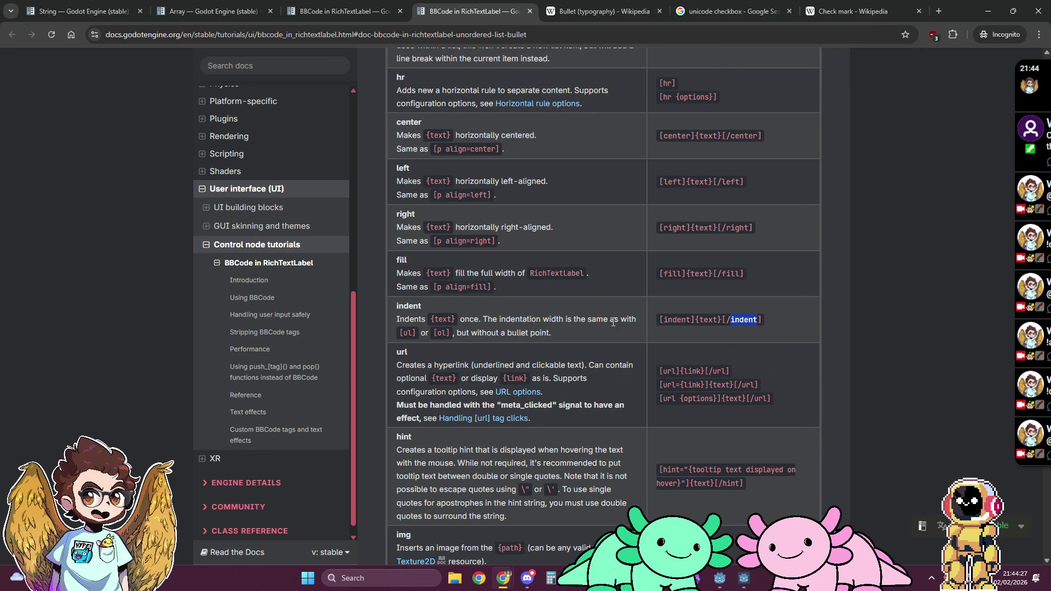
pyautogui.hotkey('alt', 'Tab')
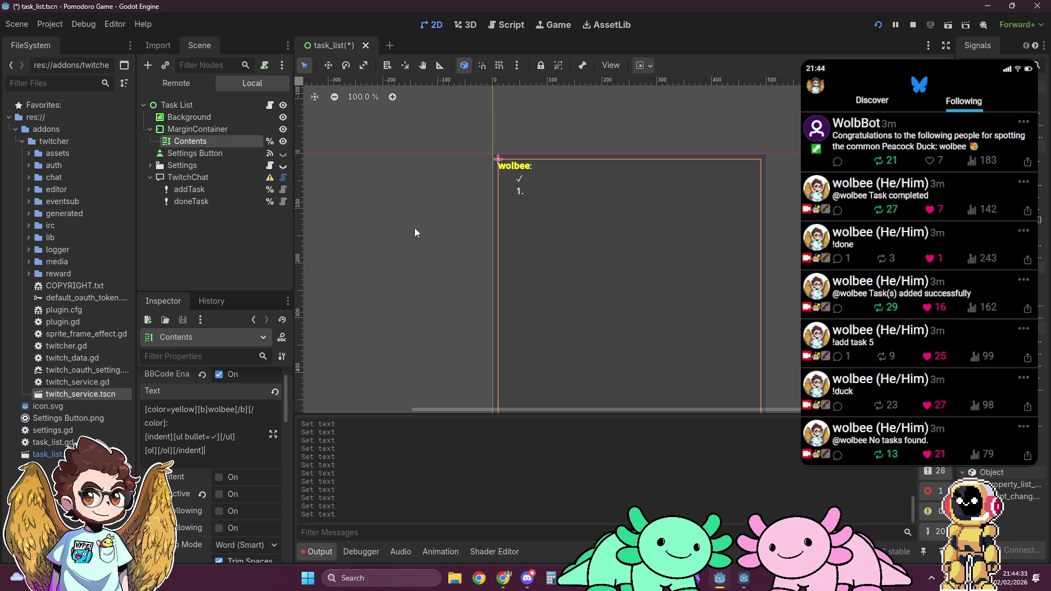
# After checking the completed-tasks line in the script, add [/indent] right after [/ul] in Contents text.
pyautogui.click(503, 25)
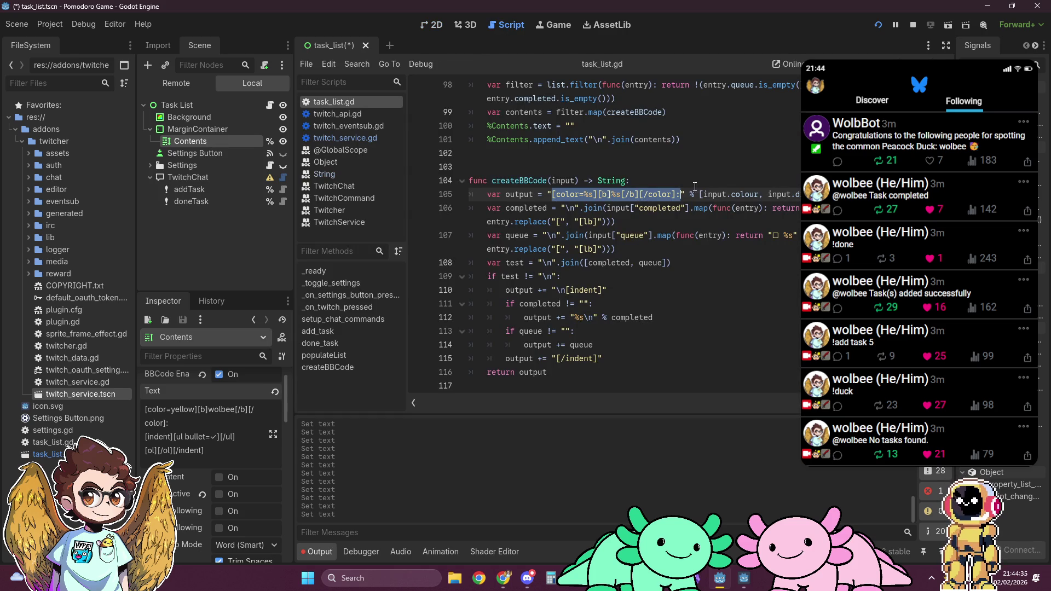
pyautogui.click(666, 222)
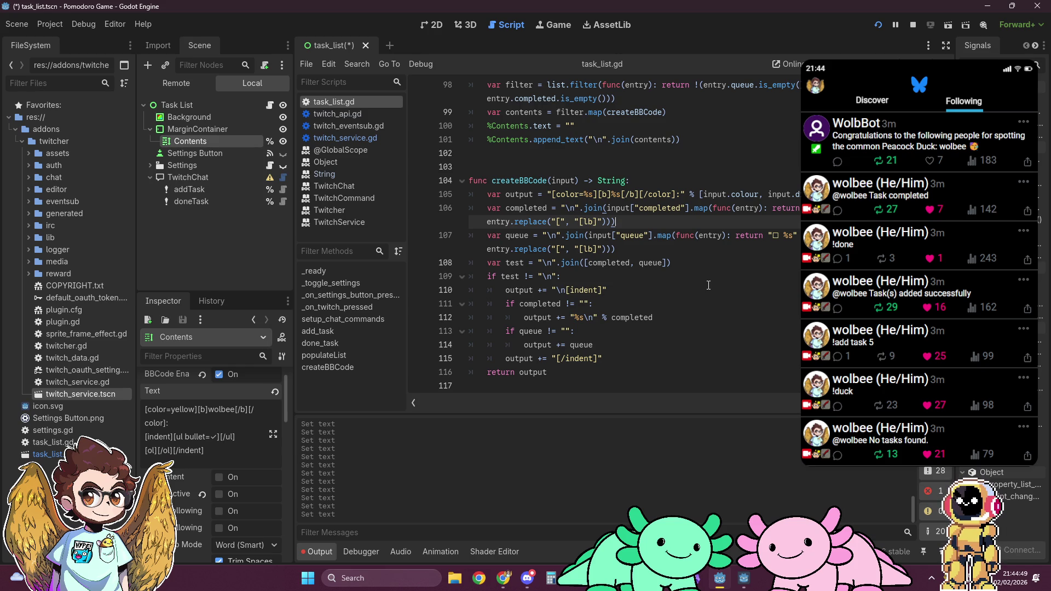
pyautogui.hotkey('alt', 'Tab')
pyautogui.hotkey('alt', 'Tab')
pyautogui.moveTo(203, 451); pyautogui.dragTo(176, 450)
pyautogui.hotkey('ctrl', 'c')
pyautogui.click(245, 437)
pyautogui.hotkey('ctrl', 'v')
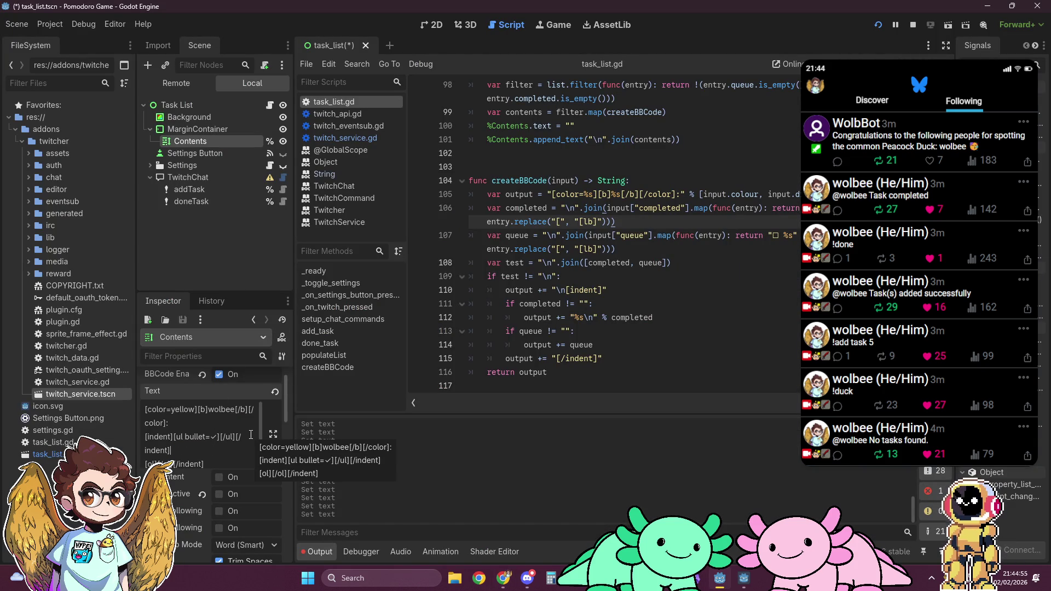
# Add an opening [indent] before the ordered list, preview the canvas, and join it onto that line.
pyautogui.press('Right')
pyautogui.hotkey('ctrl', 'v')
pyautogui.press('Home')
pyautogui.press('Right')
pyautogui.press('Delete')
pyautogui.press('End')
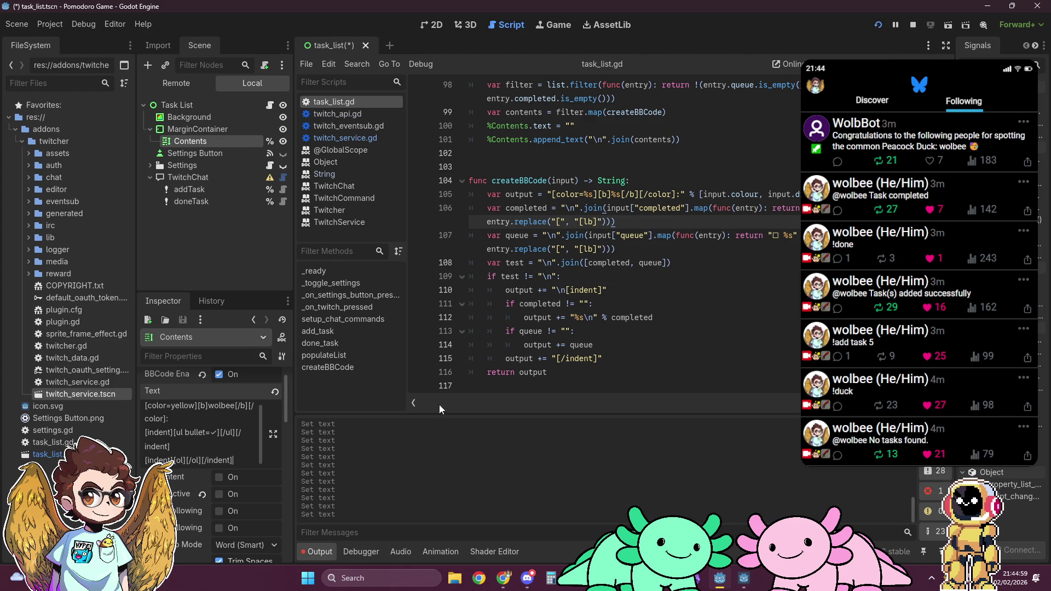
pyautogui.click(435, 25)
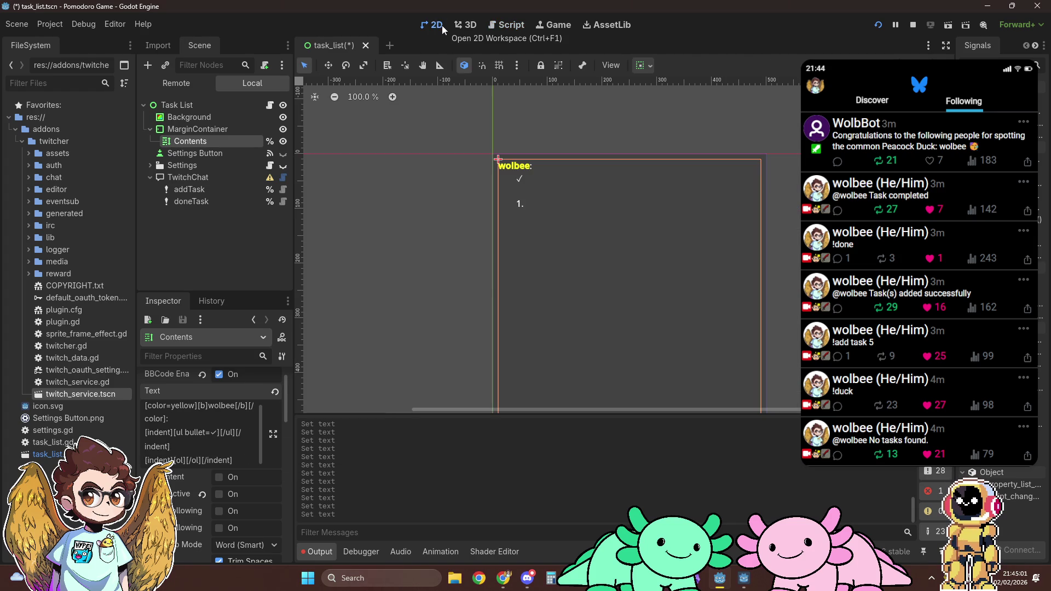
pyautogui.click(196, 447)
pyautogui.press('Delete')
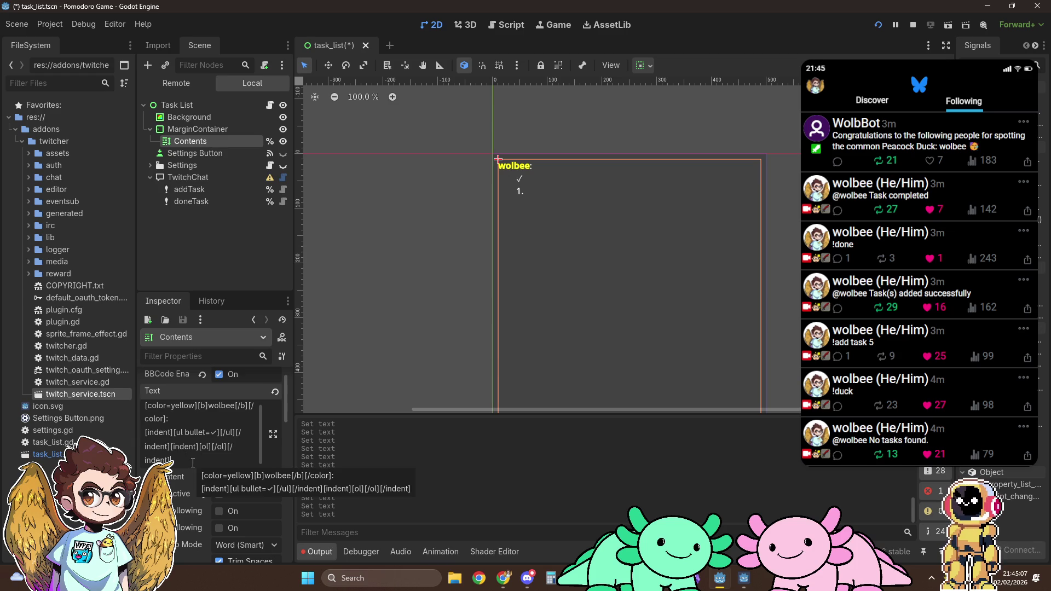
# Revert the Contents text to its original BBCode and return to task_list.gd.
pyautogui.click(209, 447)
pyautogui.press('Return')
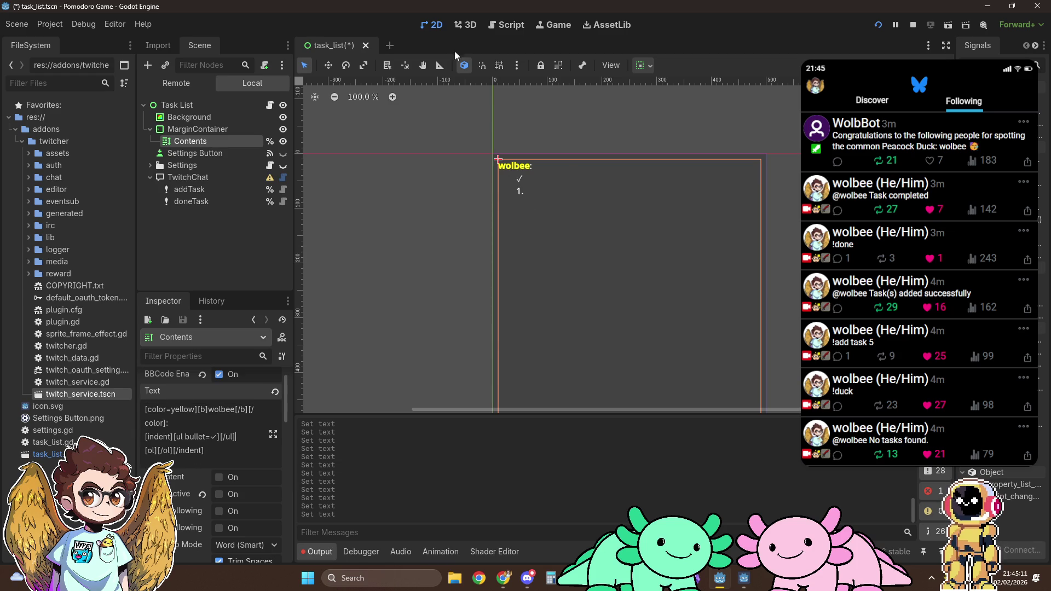
pyautogui.click(504, 25)
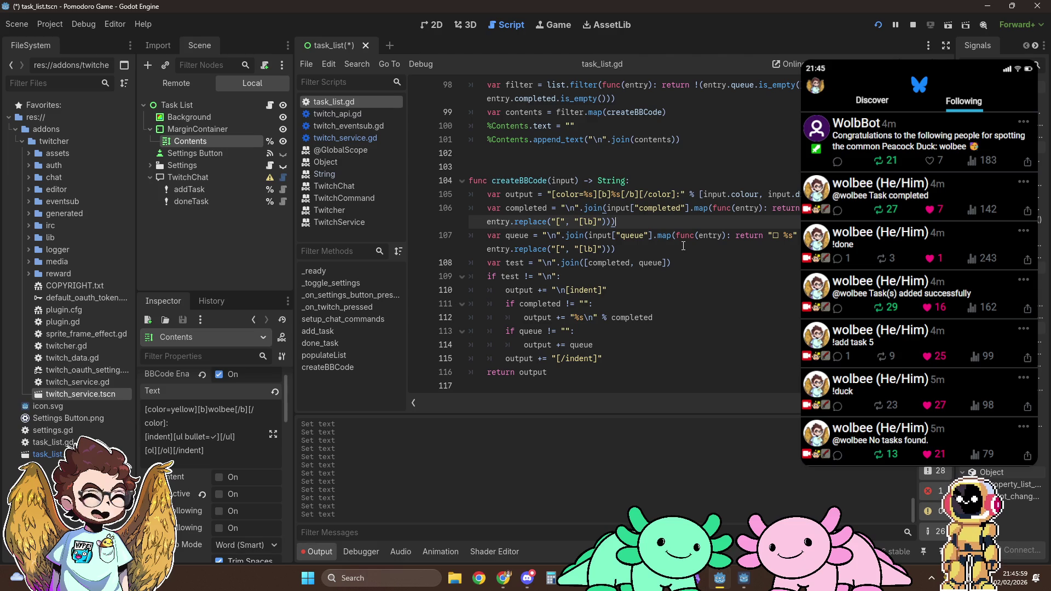
pyautogui.click(683, 246)
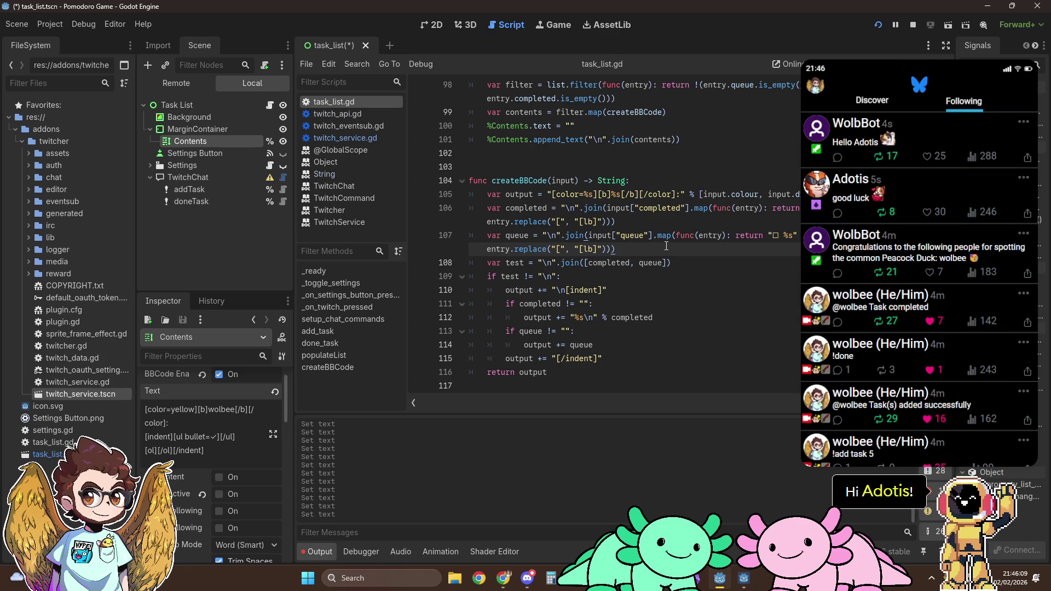
pyautogui.scroll(-1, 526, 221)
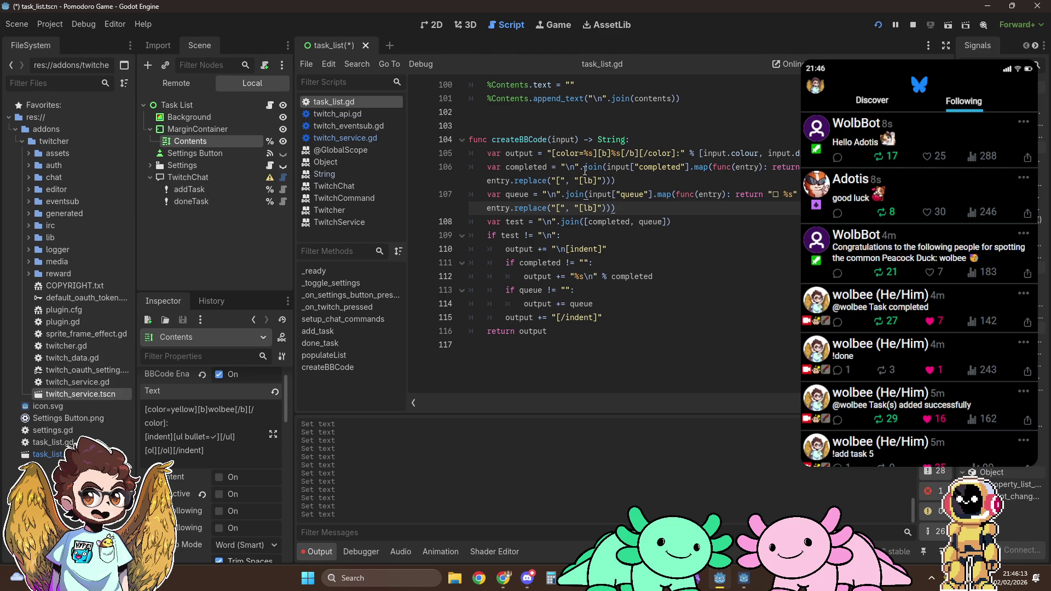
pyautogui.moveTo(584, 170)
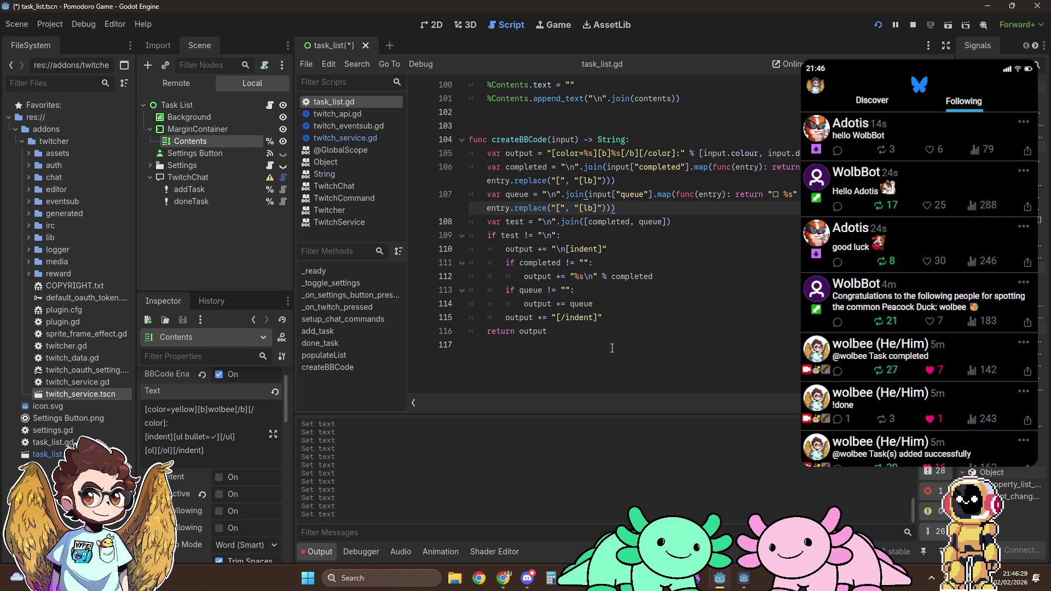
pyautogui.press('Return')
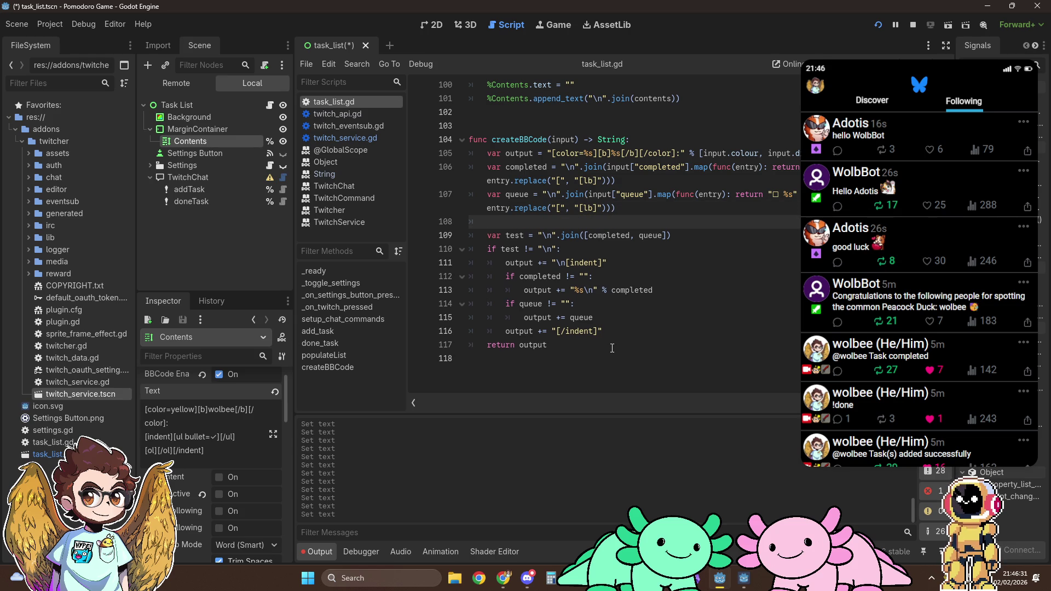
pyautogui.press('Delete')
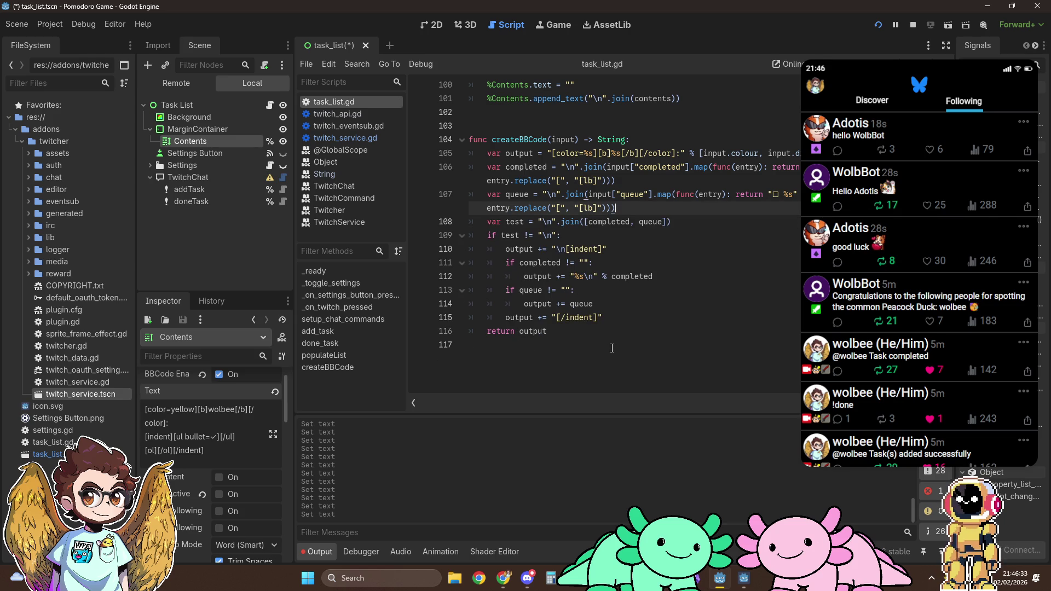
# Set test on line 108 to '[indent]%s %s[/indent]' formatted with completed and queue.
pyautogui.click(698, 228)
pyautogui.hotkey('shift', 'Home')
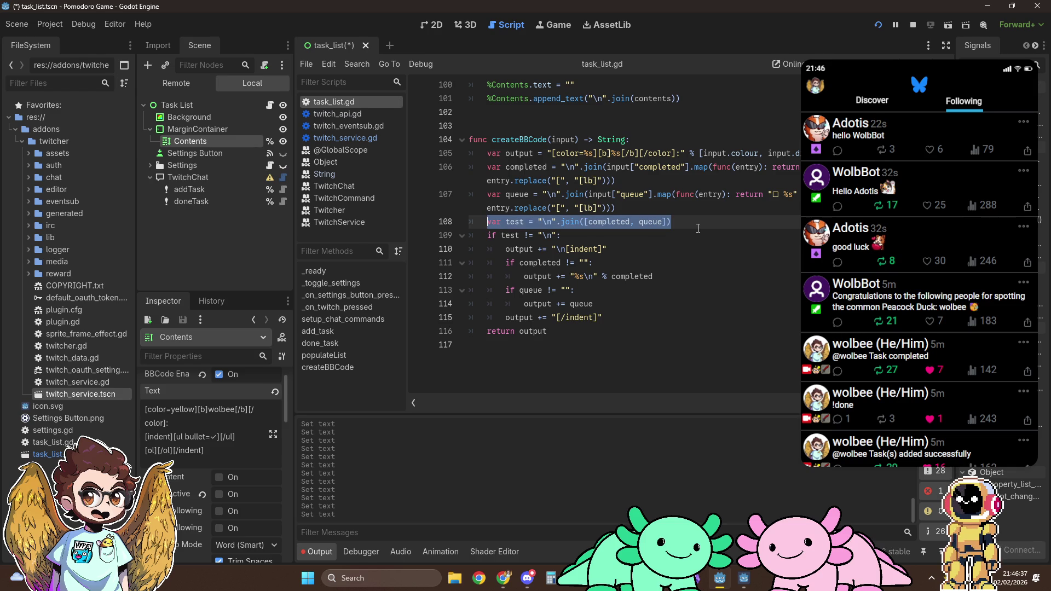
pyautogui.hotkey('ctrl', 'shift', 'Right')
pyautogui.hotkey('ctrl', 'shift', 'Right')
pyautogui.hotkey('ctrl', 'shift', 'Right')
pyautogui.hotkey('shift', 'Left')
pyautogui.hotkey('shift', 'Left')
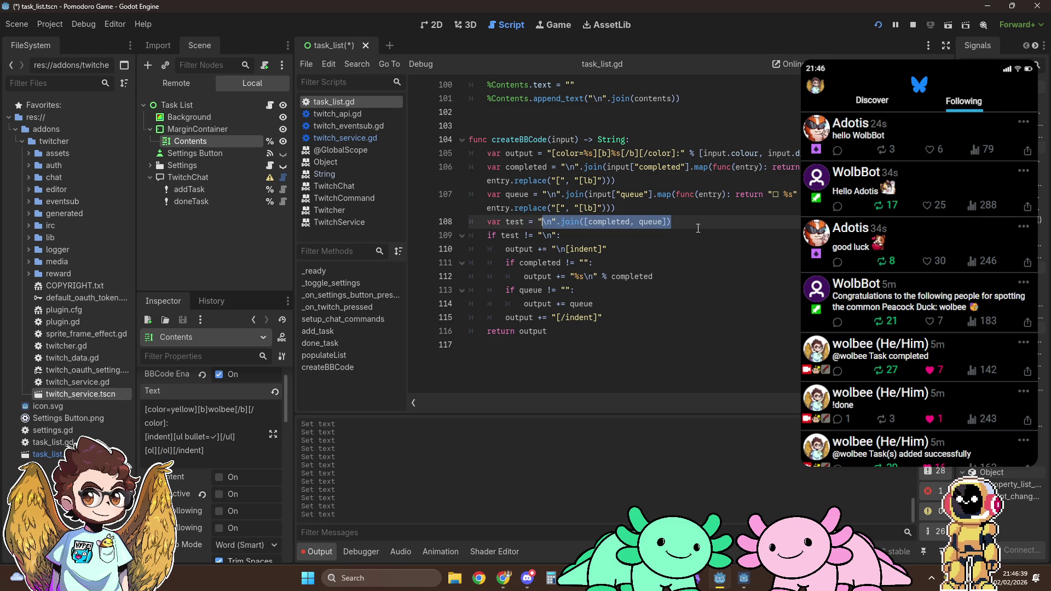
pyautogui.write('"[indent]')
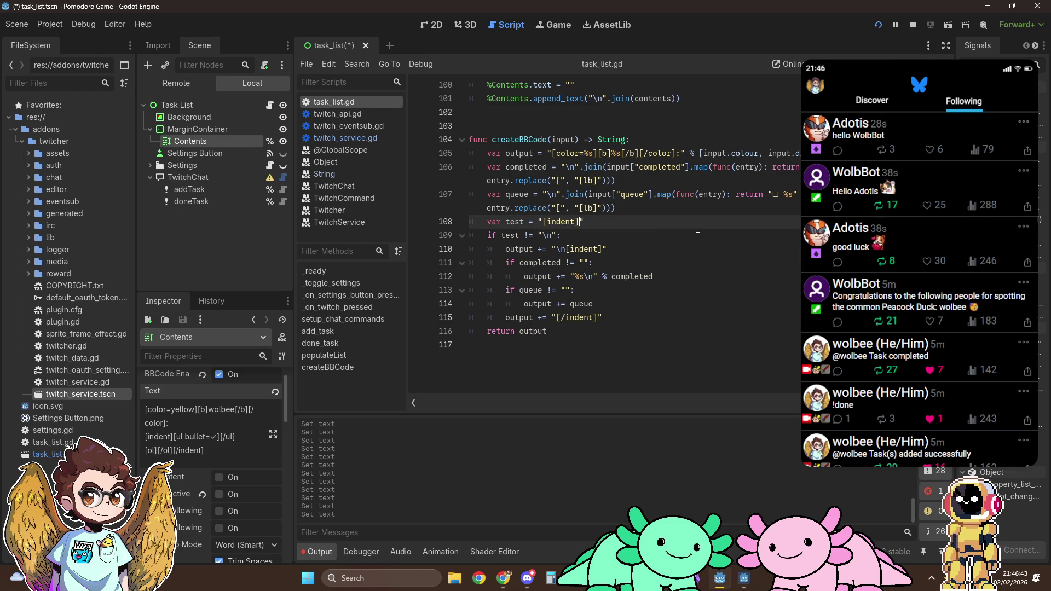
pyautogui.write('%s ')
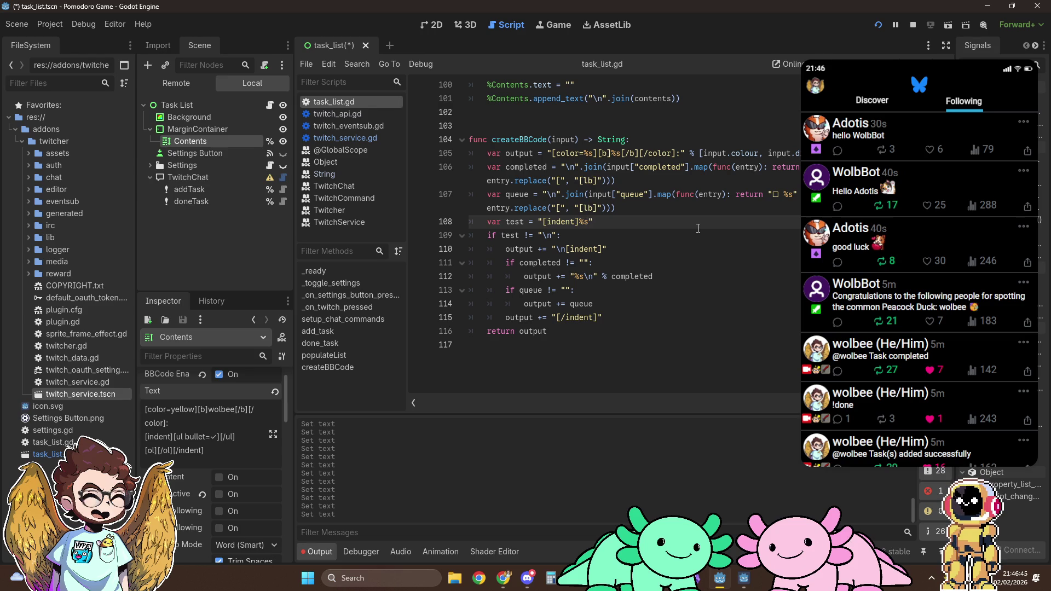
pyautogui.write('%s[')
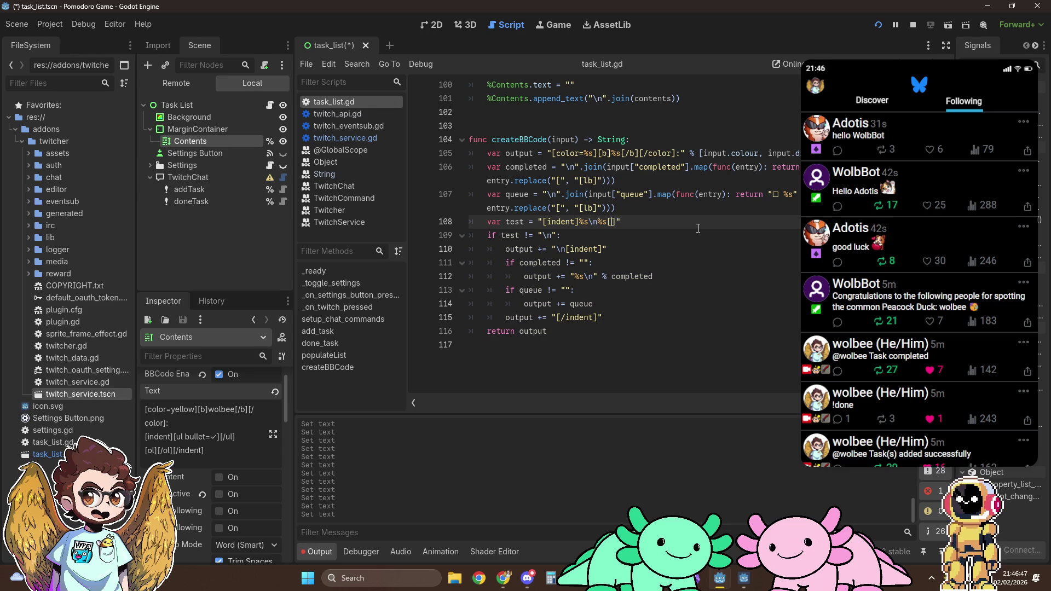
pyautogui.write('/indent]"')
pyautogui.write('% [')
pyautogui.write('completed, u')
pyautogui.write('eue')
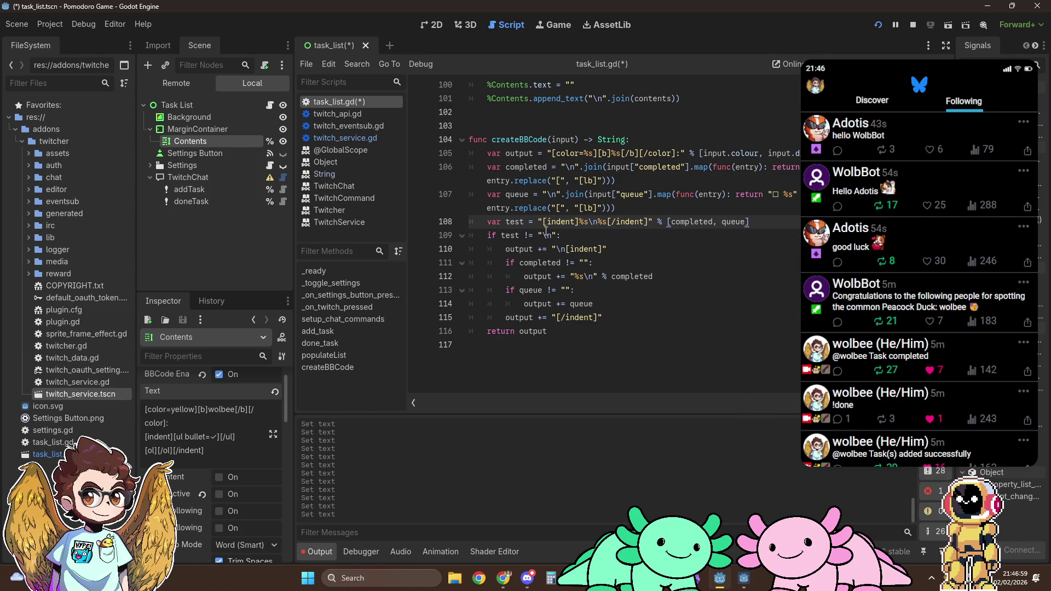
# Compare test against the empty indent template in the condition and replace the old branches with test.
pyautogui.moveTo(543, 224); pyautogui.dragTo(649, 224)
pyautogui.hotkey('ctrl', 'c')
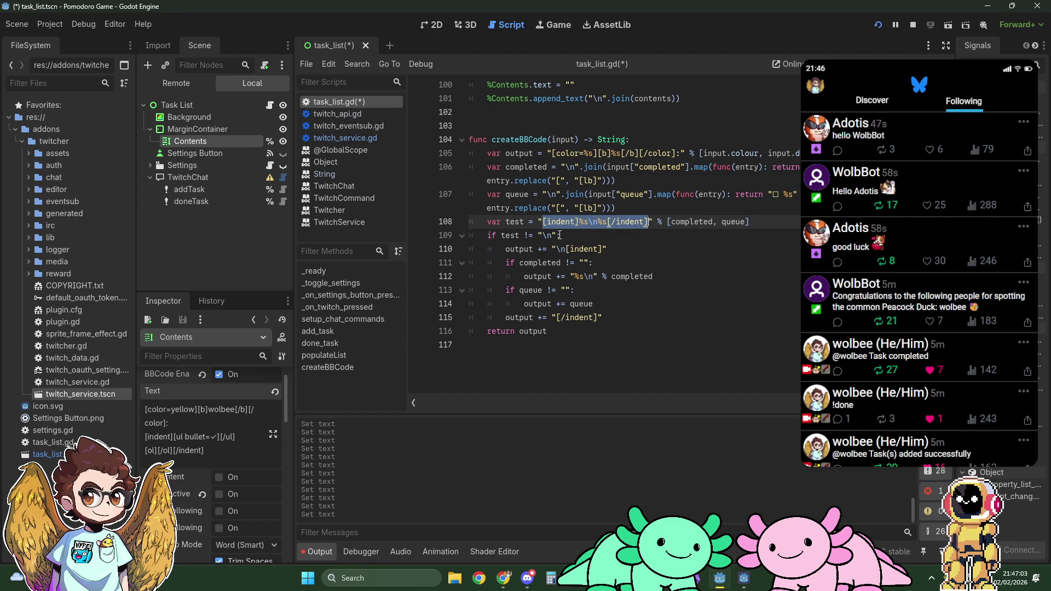
pyautogui.moveTo(544, 236); pyautogui.dragTo(600, 236)
pyautogui.hotkey('ctrl', 'v')
pyautogui.press('BackSpace')
pyautogui.press('BackSpace')
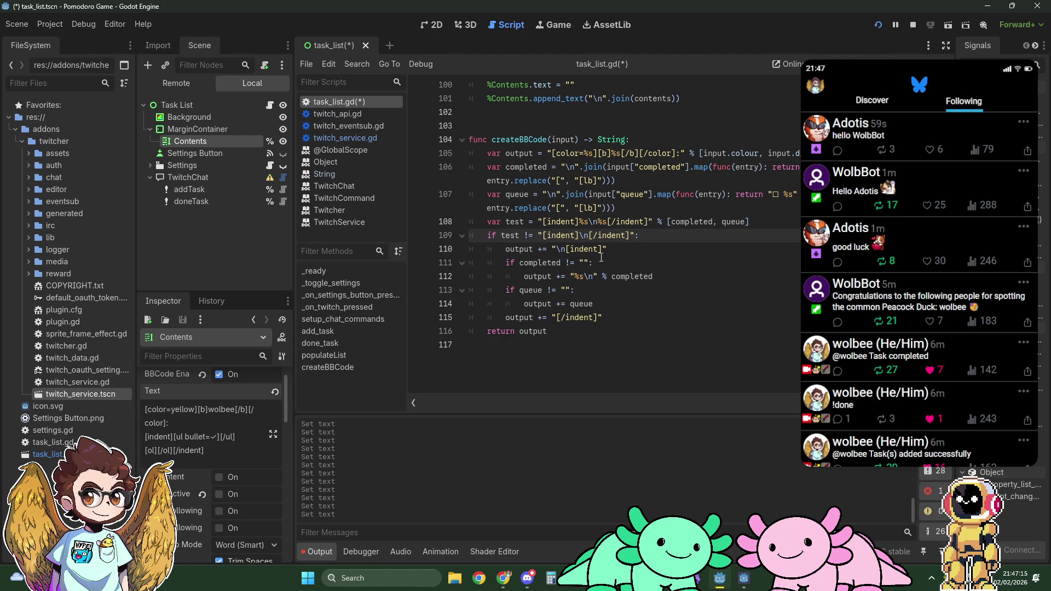
pyautogui.moveTo(553, 250)
pyautogui.mouseDown()
pyautogui.moveTo(565, 291)
pyautogui.moveTo(621, 317)
pyautogui.mouseUp()
pyautogui.write('test')
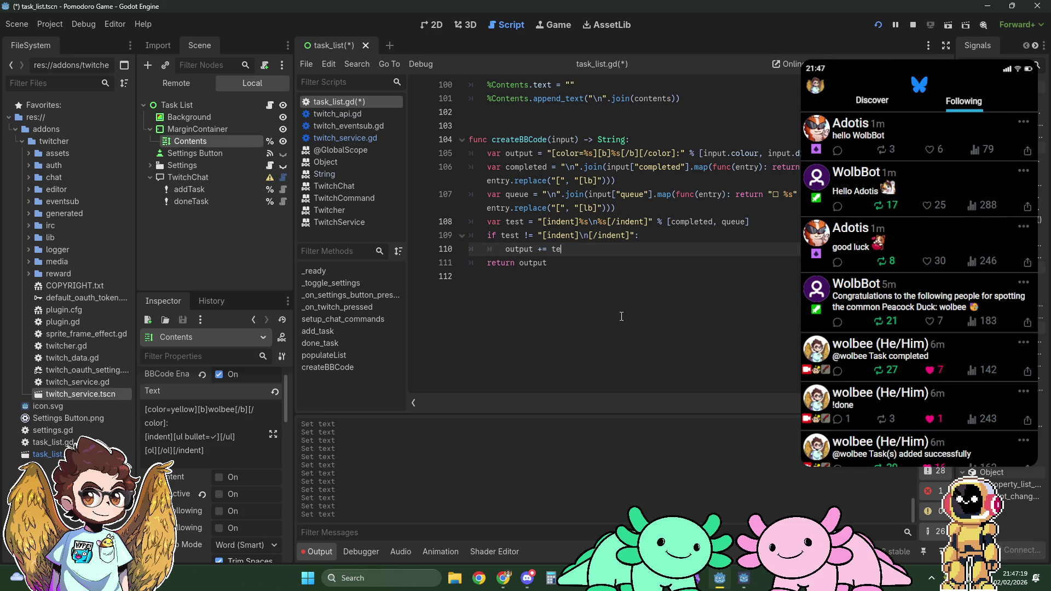
pyautogui.click(697, 236)
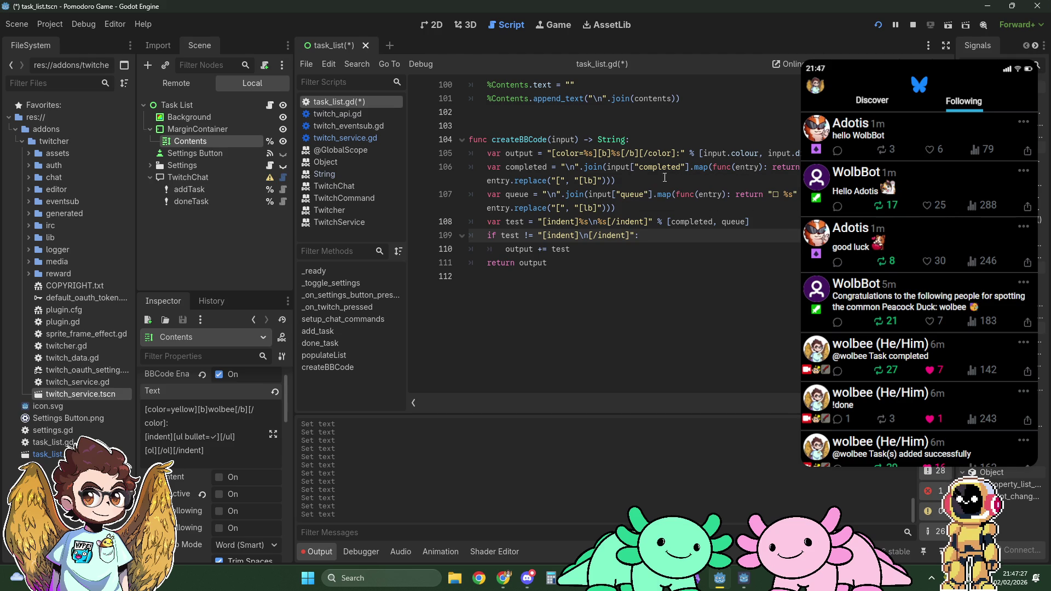
# Remove the ✓ from completed entries and the '☐ %s' % formatting from queued entries.
pyautogui.moveTo(807, 170); pyautogui.dragTo(815, 170)
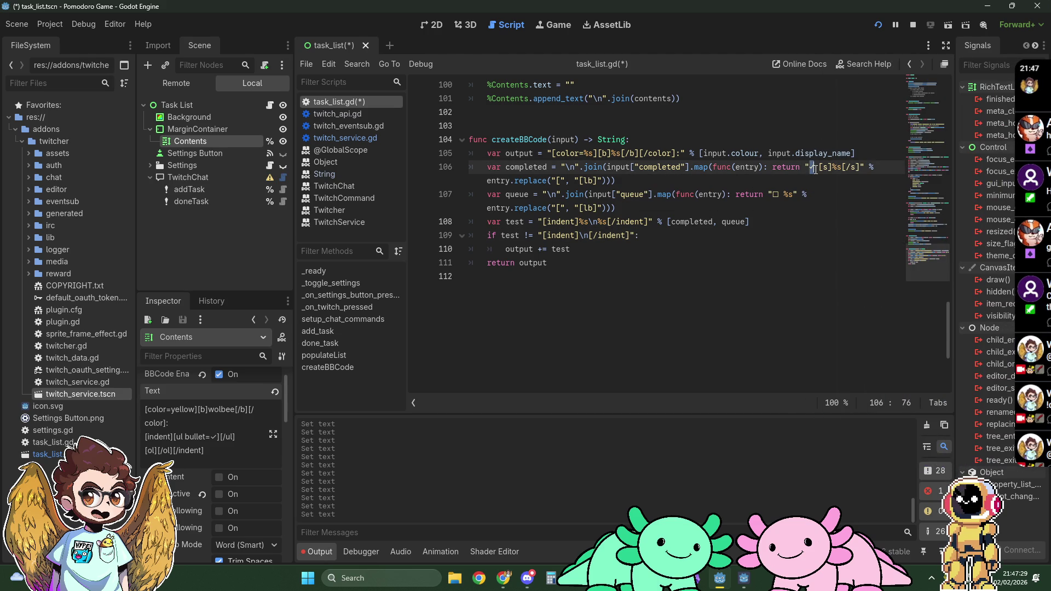
pyautogui.press('BackSpace')
pyautogui.moveTo(773, 194); pyautogui.dragTo(784, 194)
pyautogui.press('BackSpace')
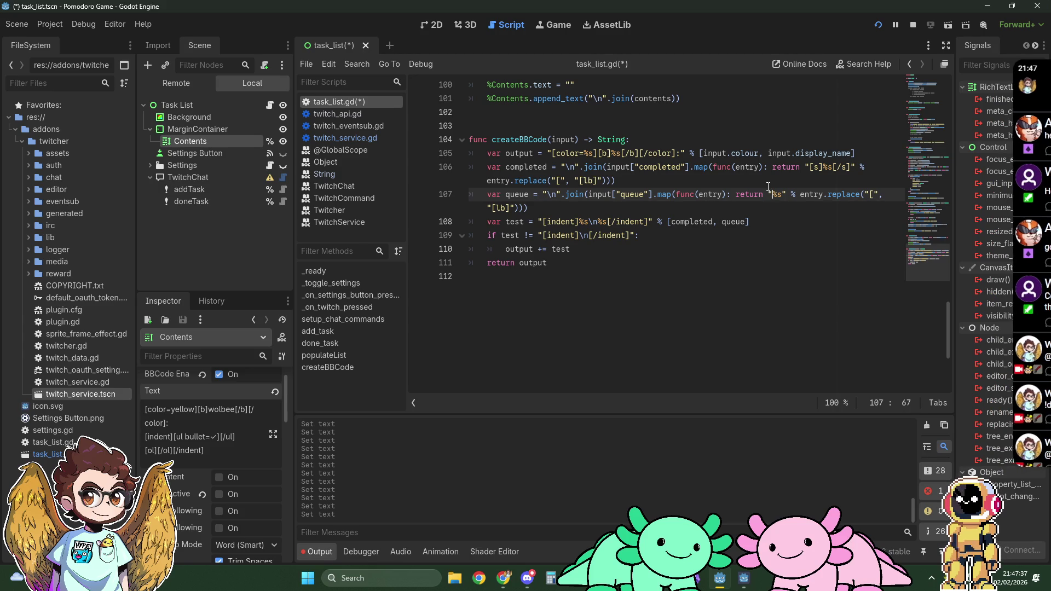
pyautogui.moveTo(768, 194); pyautogui.dragTo(797, 194)
pyautogui.press('BackSpace')
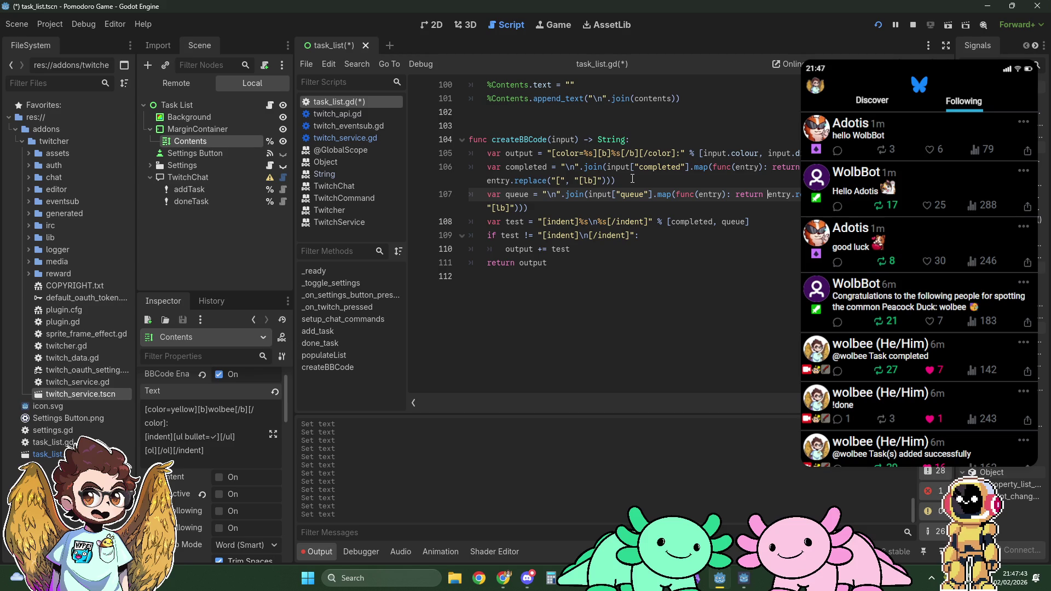
# Place the caret right after 'completed =' on the completed-entries line.
pyautogui.click(631, 177)
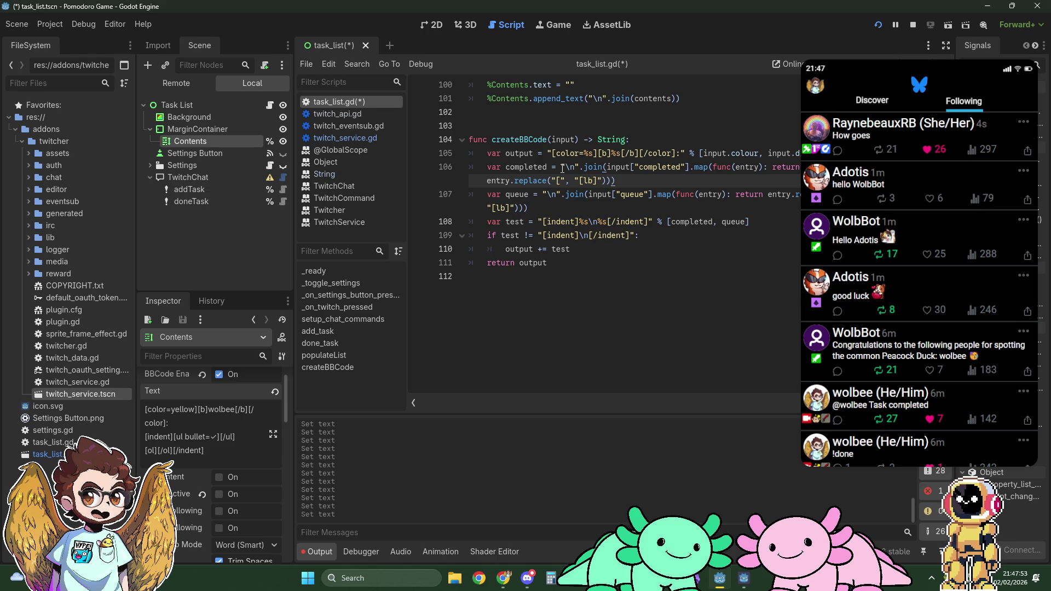
pyautogui.click(562, 168)
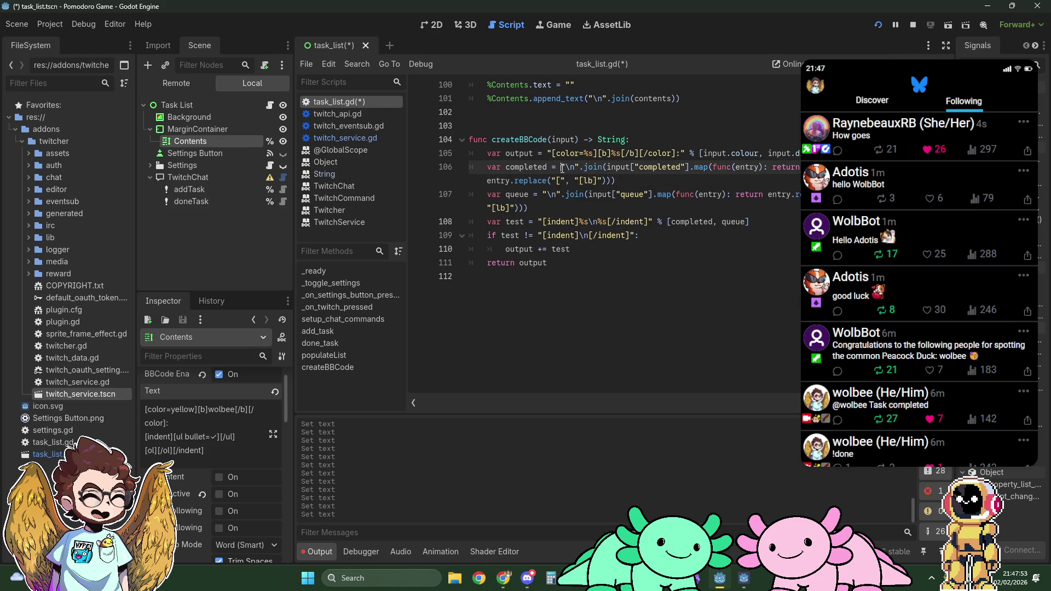
pyautogui.click(634, 180)
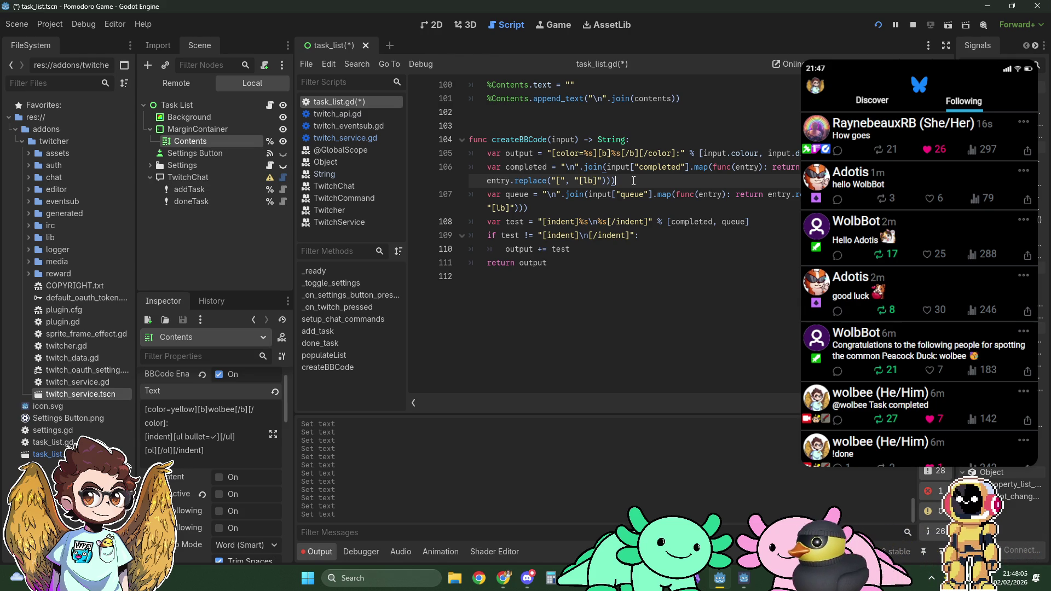
pyautogui.click(560, 168)
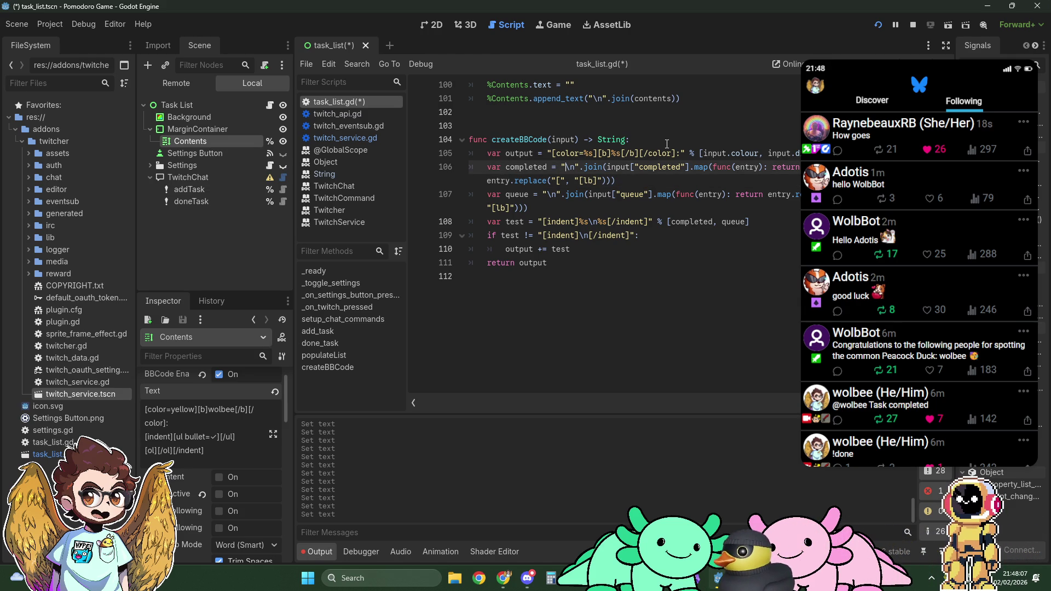
# Start wrapping the completed entries in a "".join array opening with '[ul bullet=✓]'.
pyautogui.write('.join')
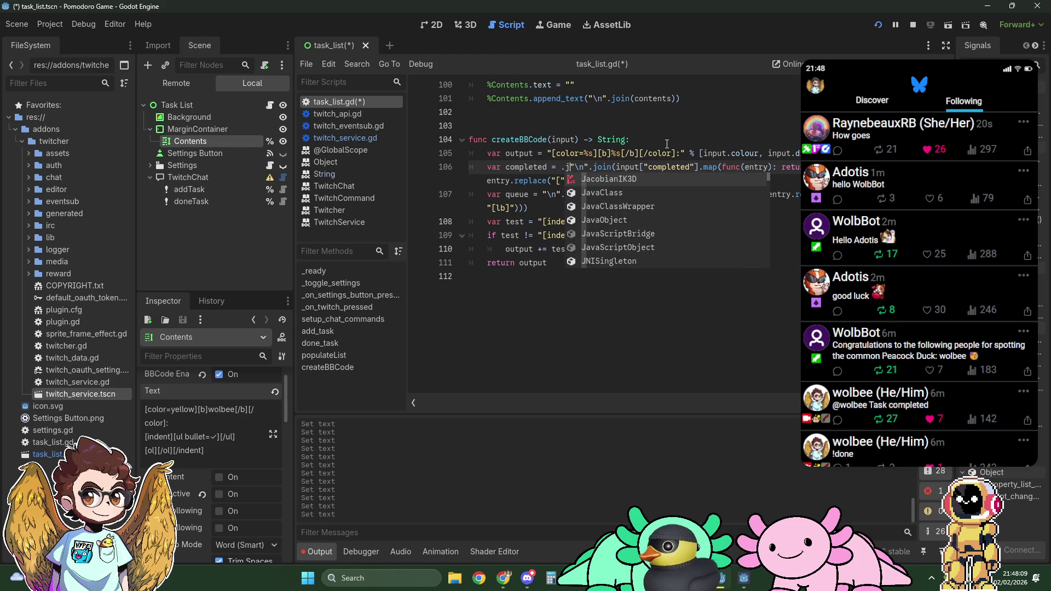
pyautogui.write('()')
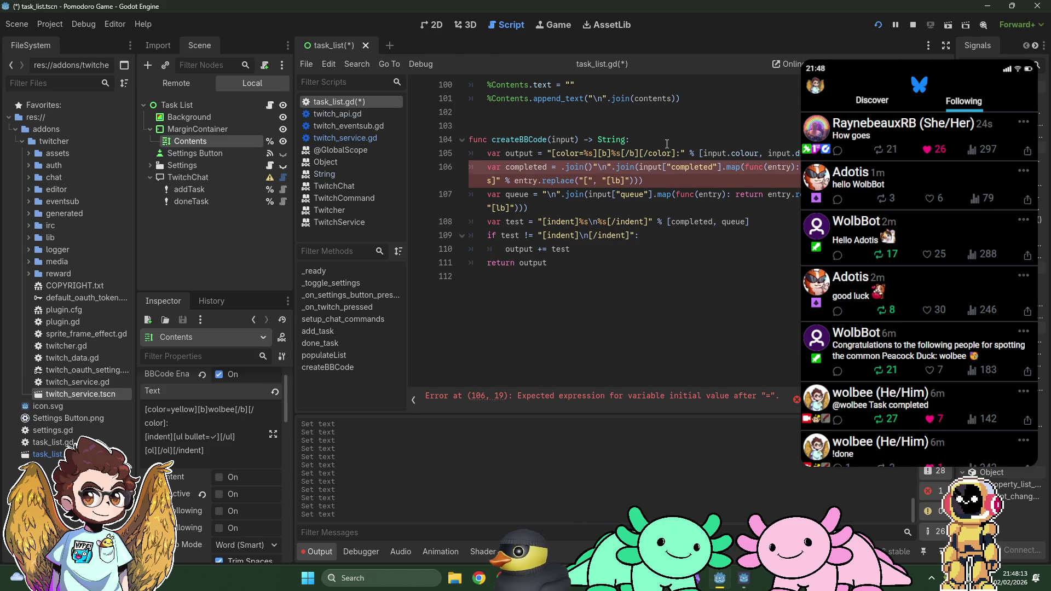
pyautogui.write('[')
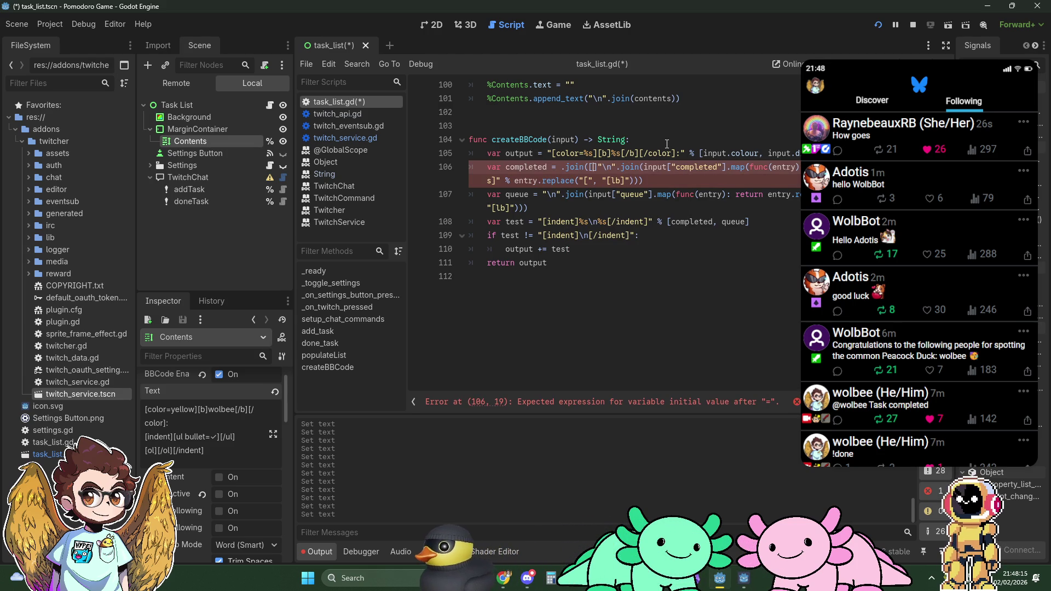
pyautogui.press('Delete')
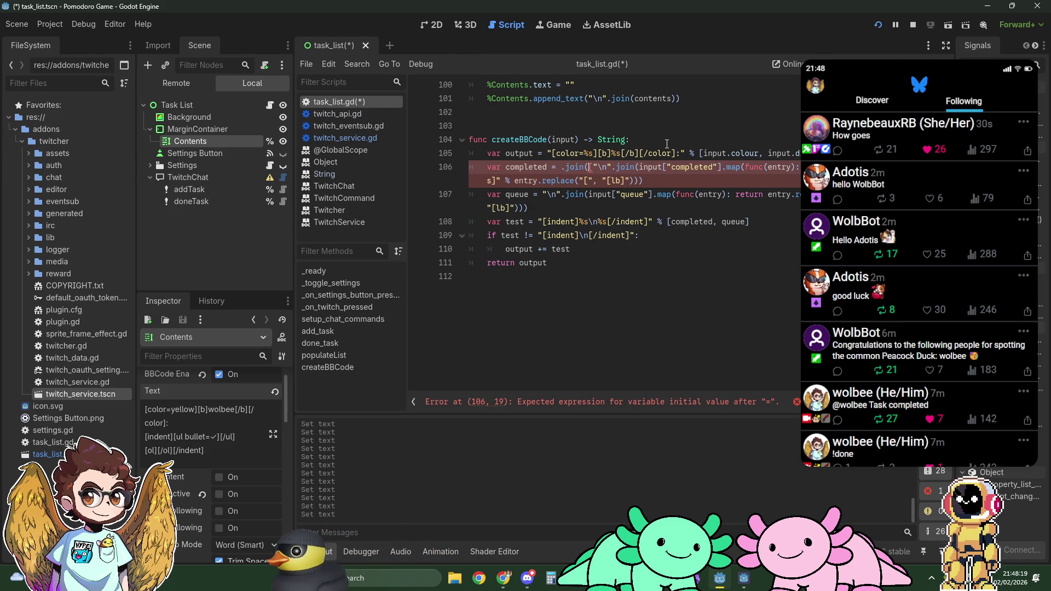
pyautogui.write('"')
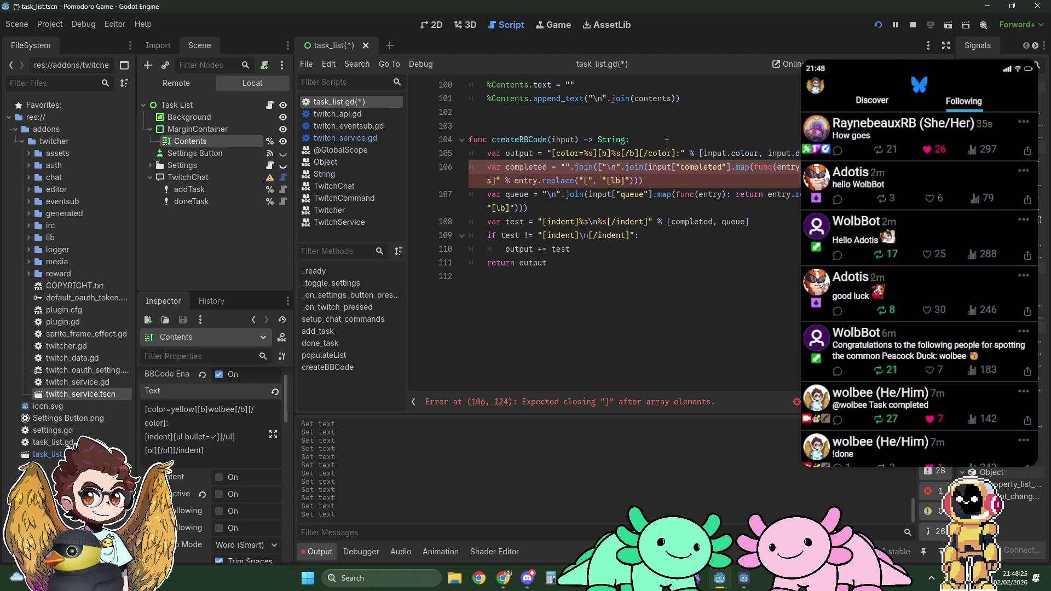
pyautogui.write(',')
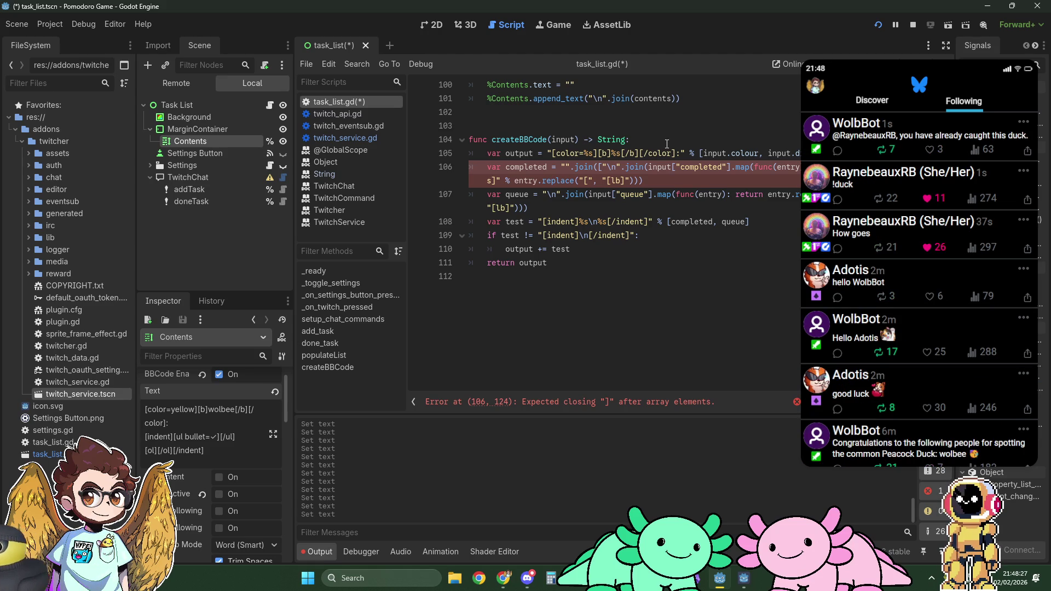
pyautogui.write('"[]",')
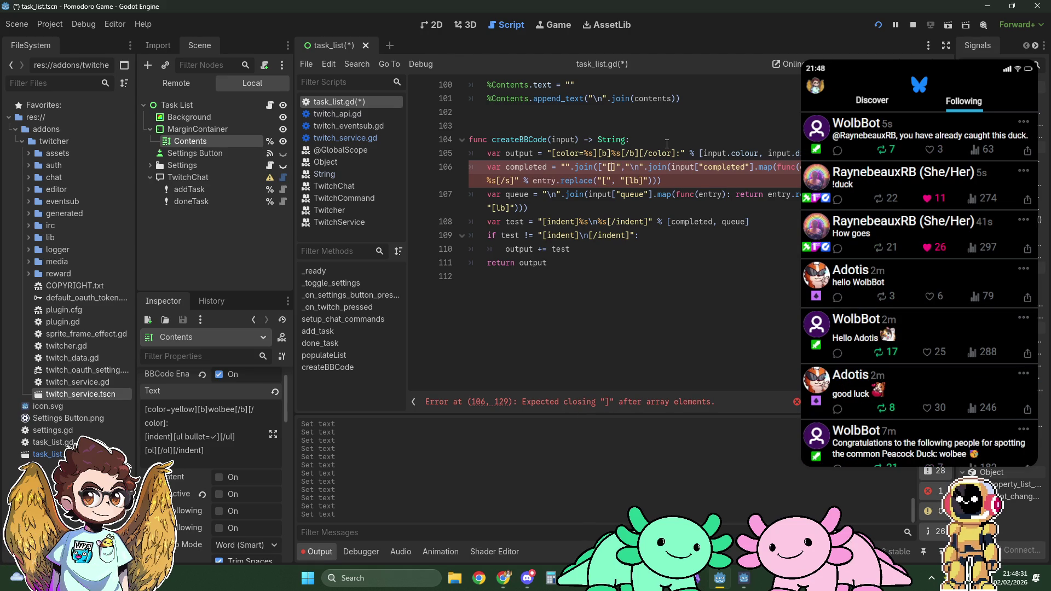
pyautogui.write('ul bullet')
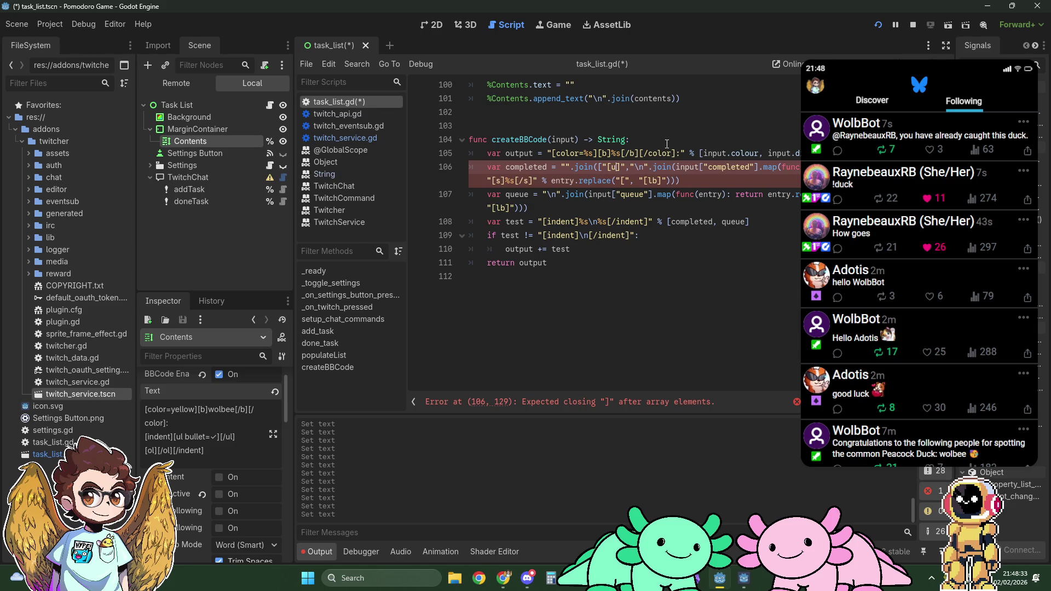
pyautogui.press('BackSpace')
pyautogui.write('=')
pyautogui.press('super+v')
pyautogui.press('Down')
pyautogui.press('Down')
pyautogui.press('Down')
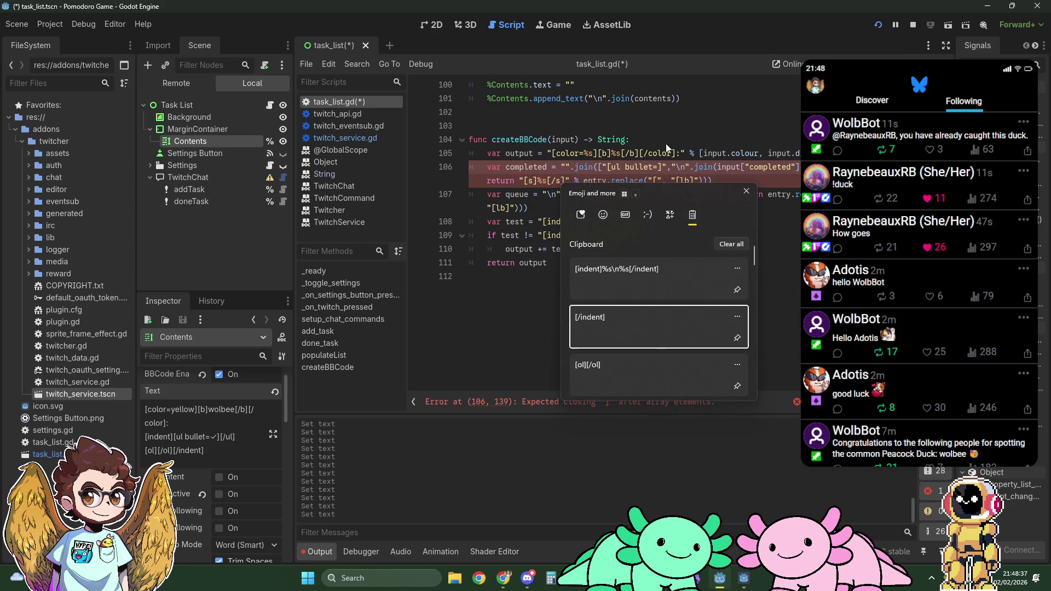
pyautogui.press('Return')
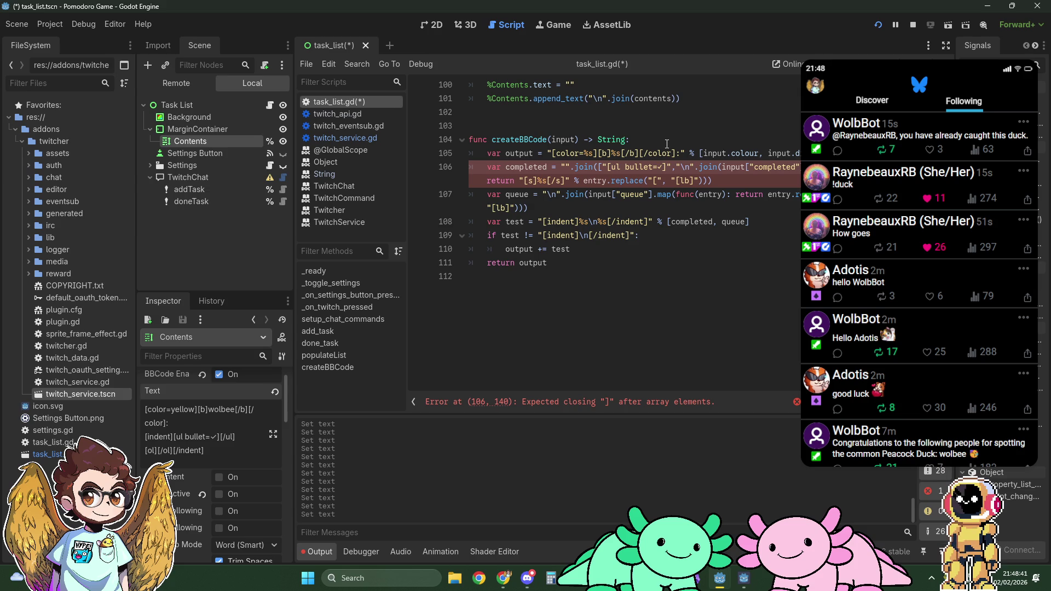
# Close the completed list with '[/ul]' and finish the array inside the join call.
pyautogui.press('End')
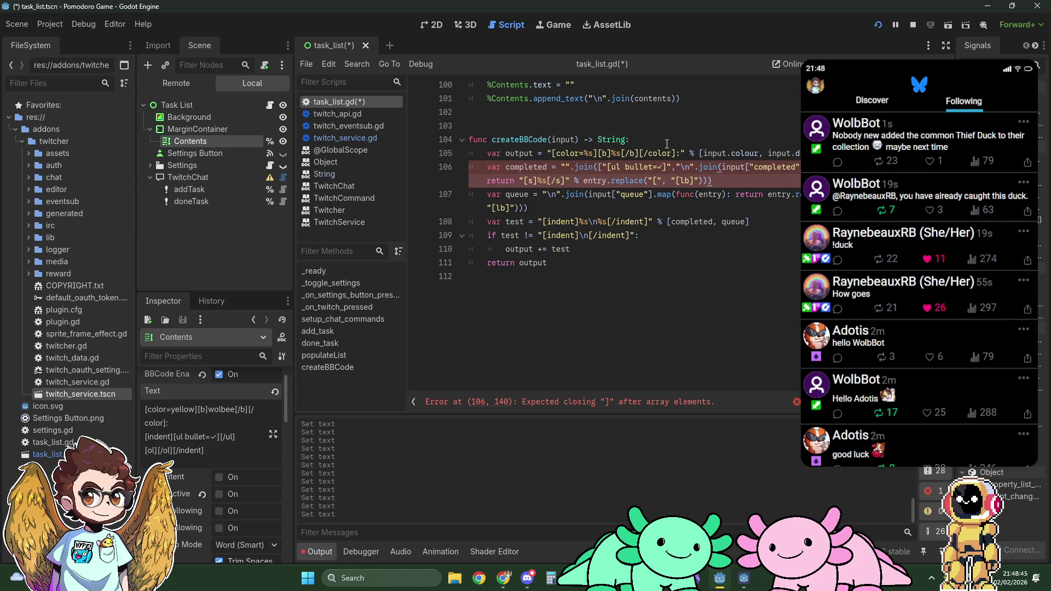
pyautogui.write(',')
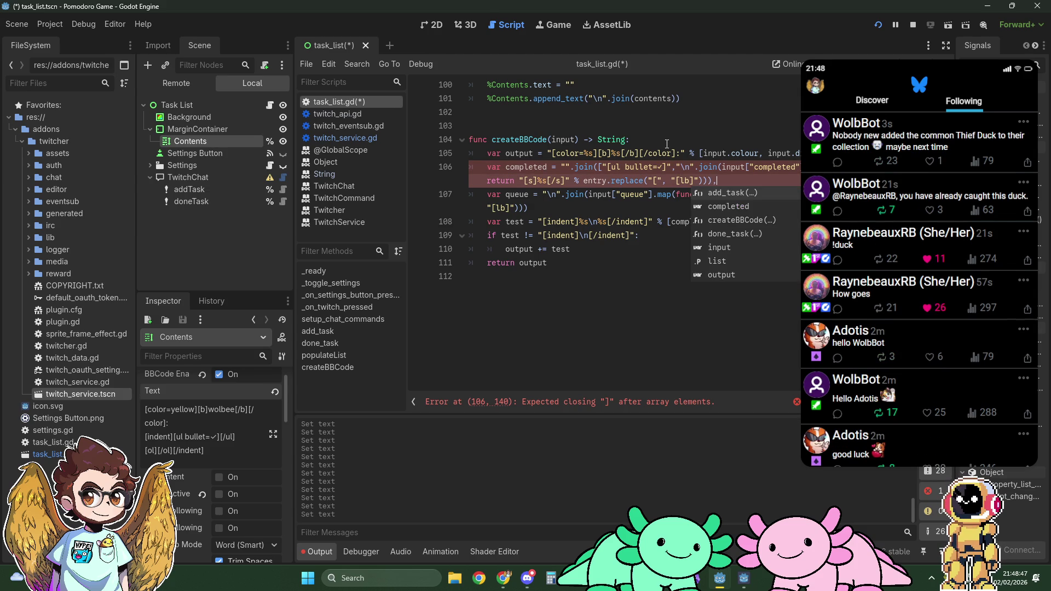
pyautogui.write('"/')
pyautogui.press('BackSpace')
pyautogui.write('[/ul]")')
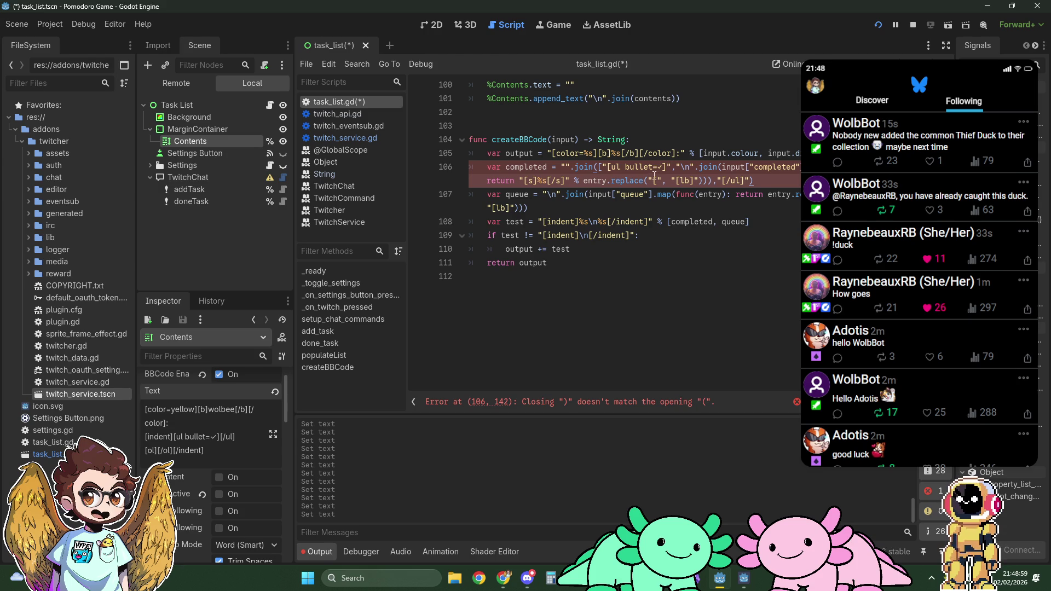
pyautogui.click(598, 167)
pyautogui.press('Left')
pyautogui.write(']')
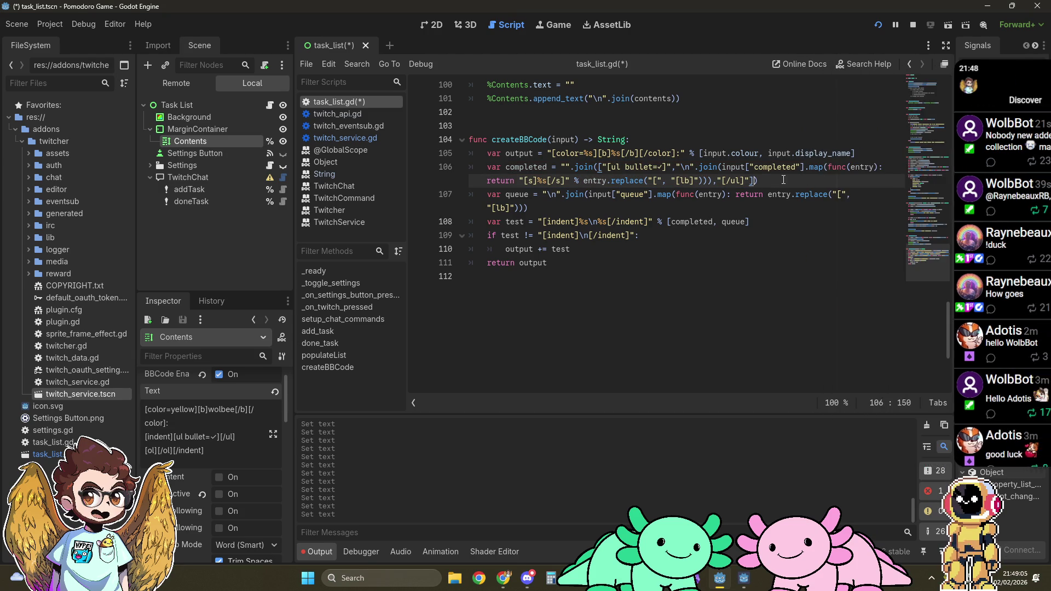
# Wrap the queue expression in an array and begin a "".join( call around it.
pyautogui.moveTo(602, 167); pyautogui.dragTo(673, 167)
pyautogui.moveTo(676, 166); pyautogui.dragTo(712, 182)
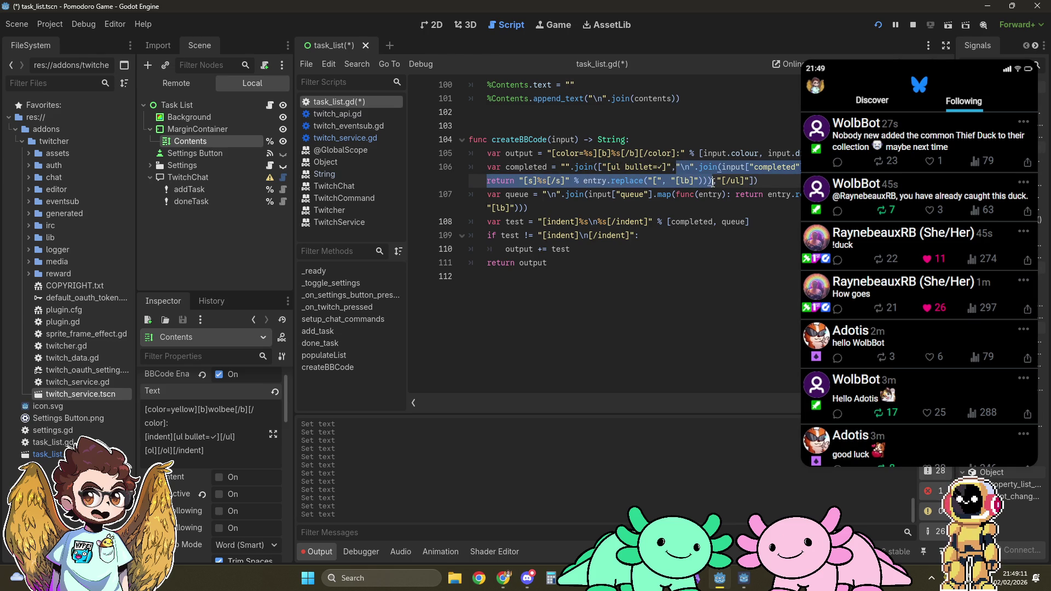
pyautogui.click(572, 202)
pyautogui.write('[')
pyautogui.press('End')
pyautogui.write(']')
pyautogui.press('Up')
pyautogui.write('""')
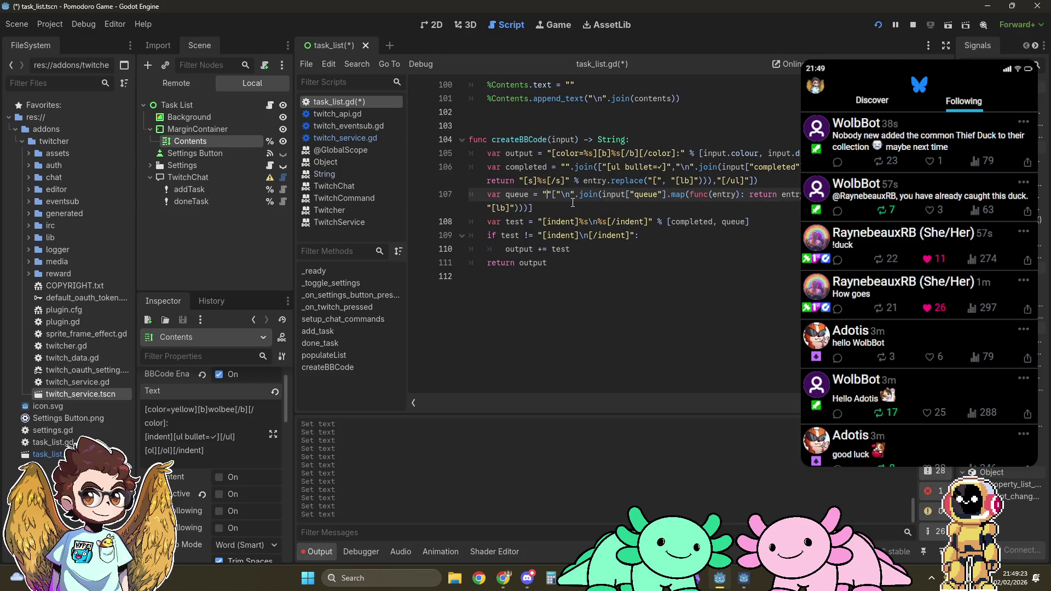
pyautogui.write('.join(')
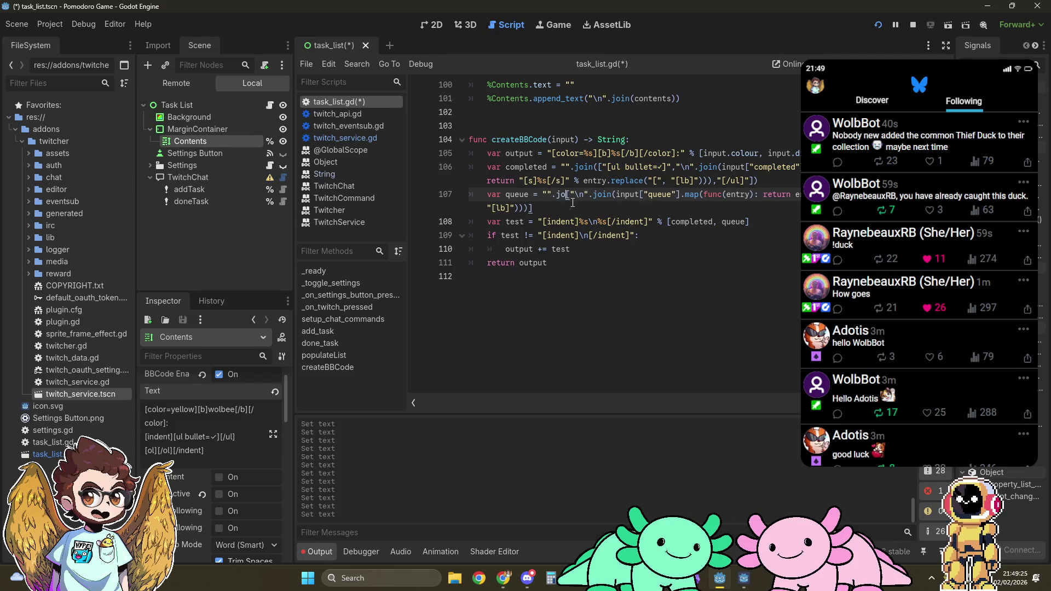
# Wrap line 107's queue entries in "[ol]" and "[/ol]", fix the stray parenthesis, save, and breakpoint line 109.
pyautogui.press('Delete')
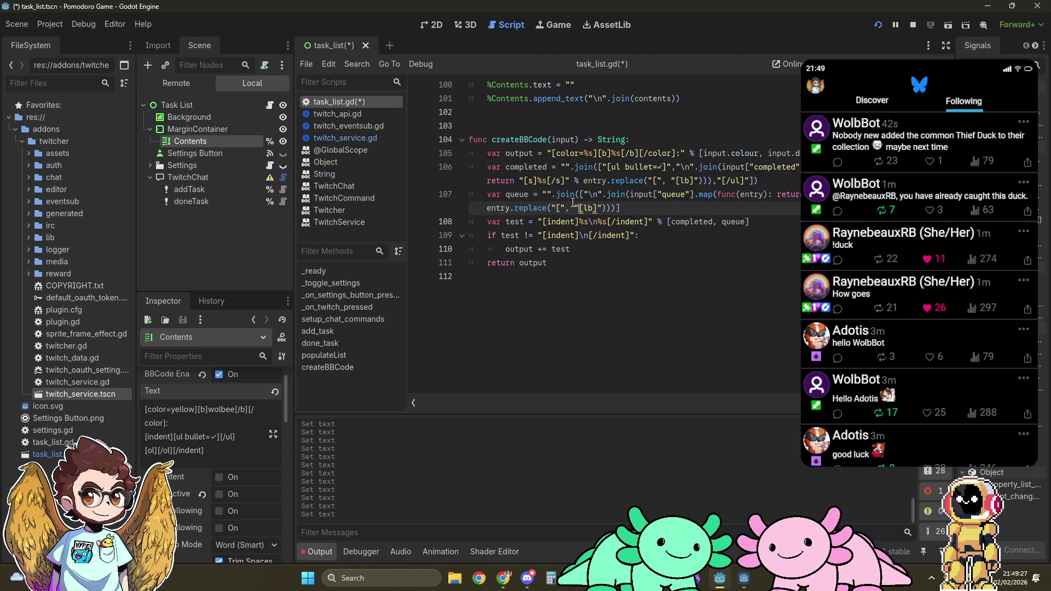
pyautogui.write(')')
pyautogui.click(583, 194)
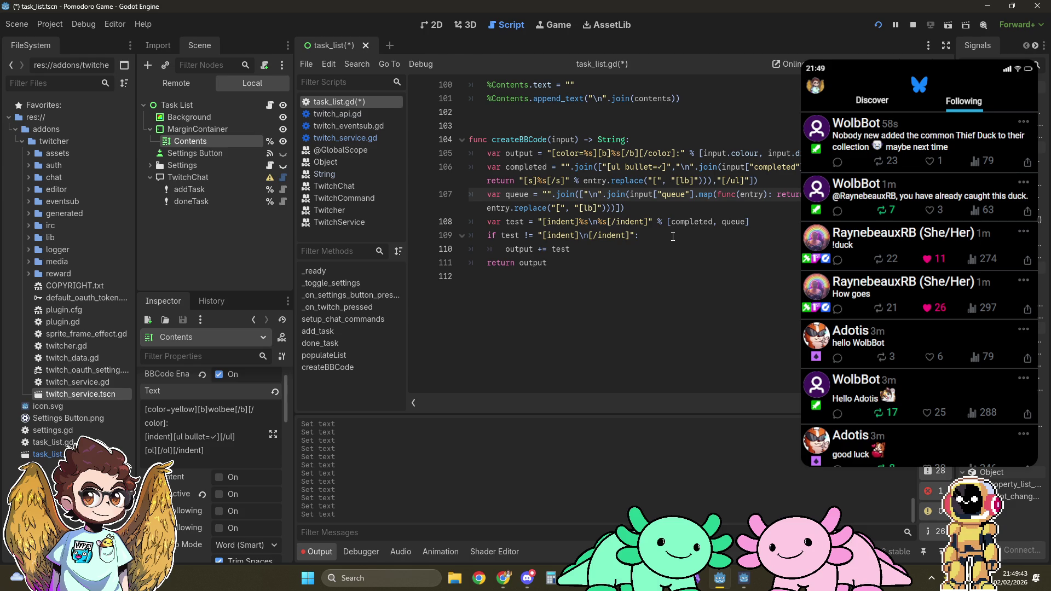
pyautogui.write('","')
pyautogui.write('[ol]')
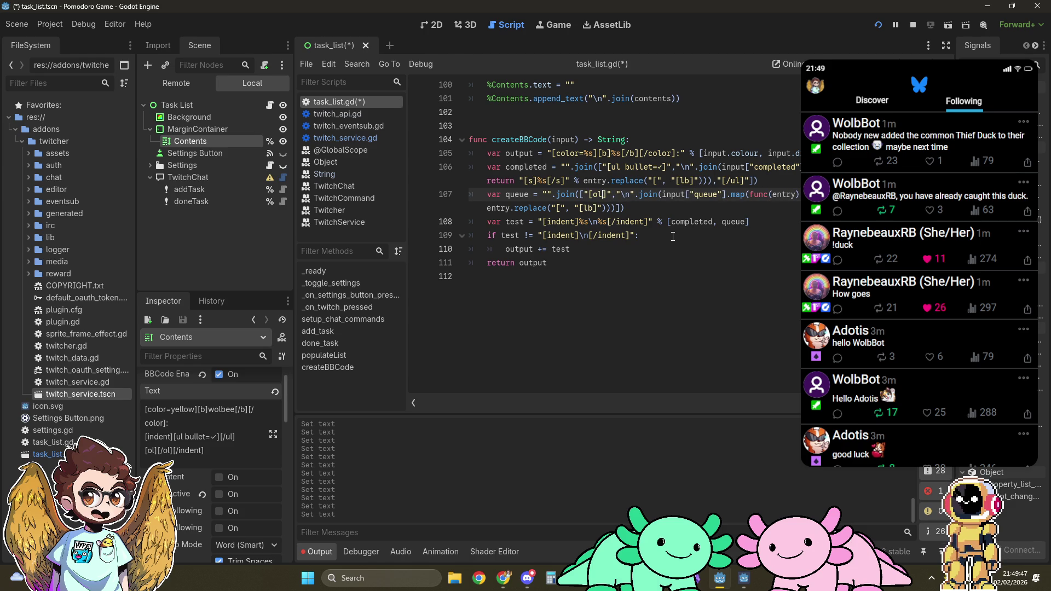
pyautogui.press('Down')
pyautogui.press('Right')
pyautogui.press('Right')
pyautogui.press('Right')
pyautogui.write(',"[/ol')
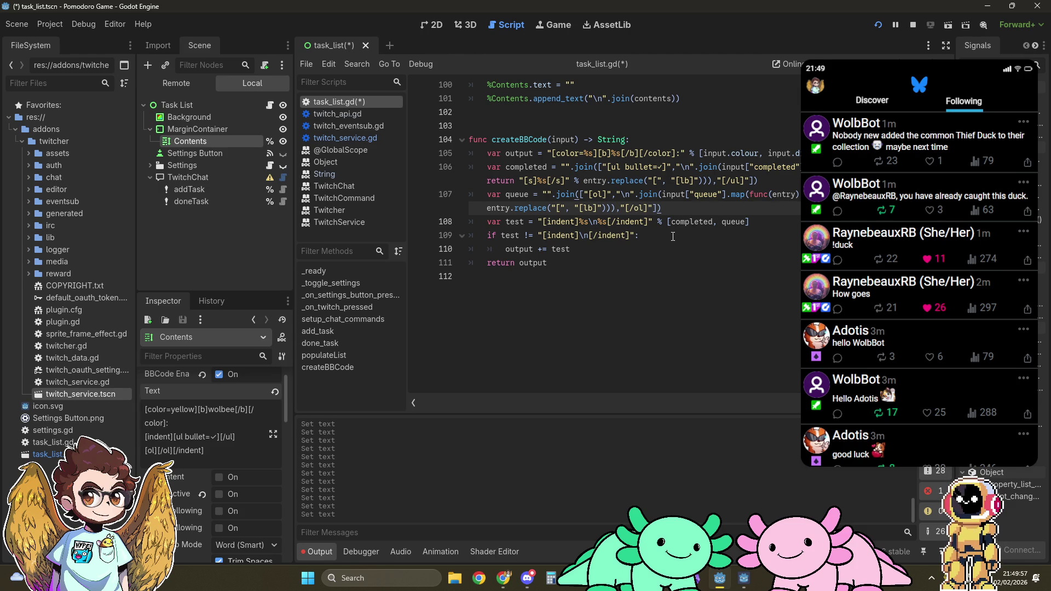
pyautogui.hotkey('ctrl', 's')
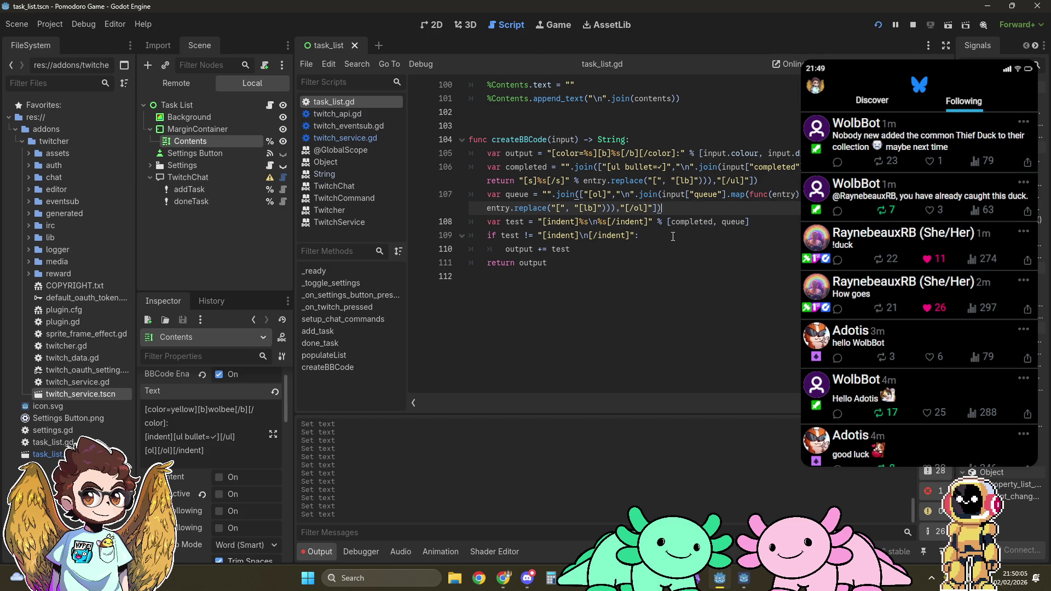
pyautogui.click(414, 238)
# Relaunch the game, trigger an add-task chat command, and return to the editor paused at line 109.
pyautogui.click(879, 24)
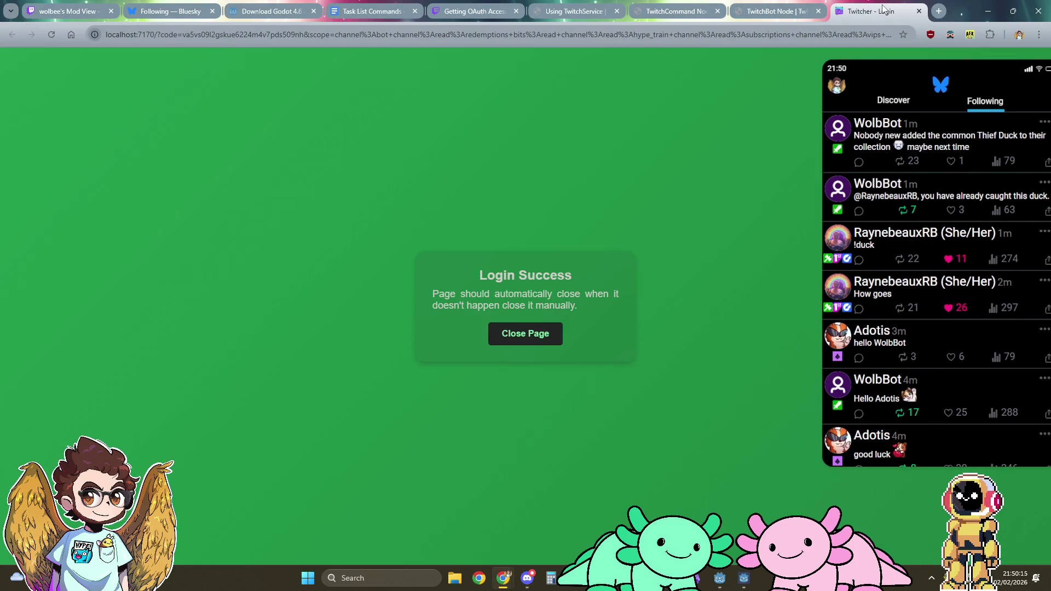
pyautogui.hotkey('alt', 'Tab')
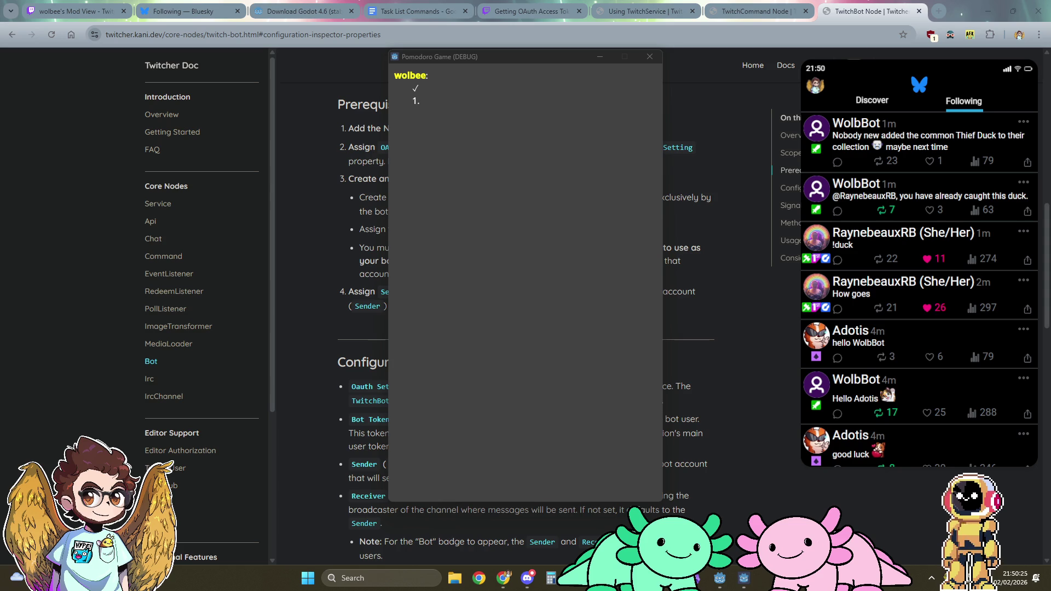
pyautogui.click(720, 578)
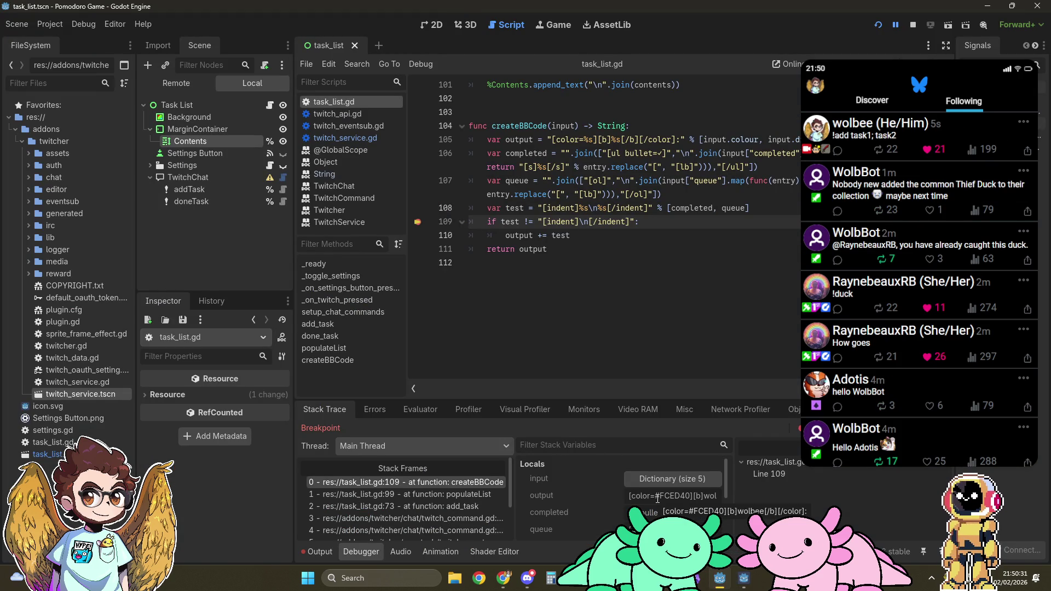
# Copy the test value from the debugger Locals and paste it onto empty line 112.
pyautogui.scroll(-2, 604, 504)
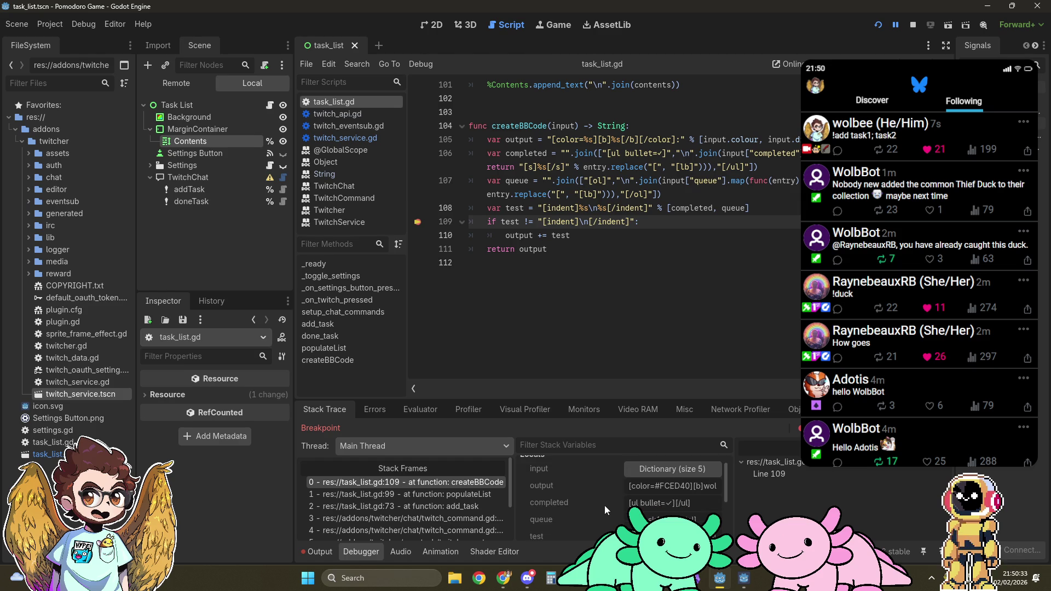
pyautogui.scroll(-1, 604, 505)
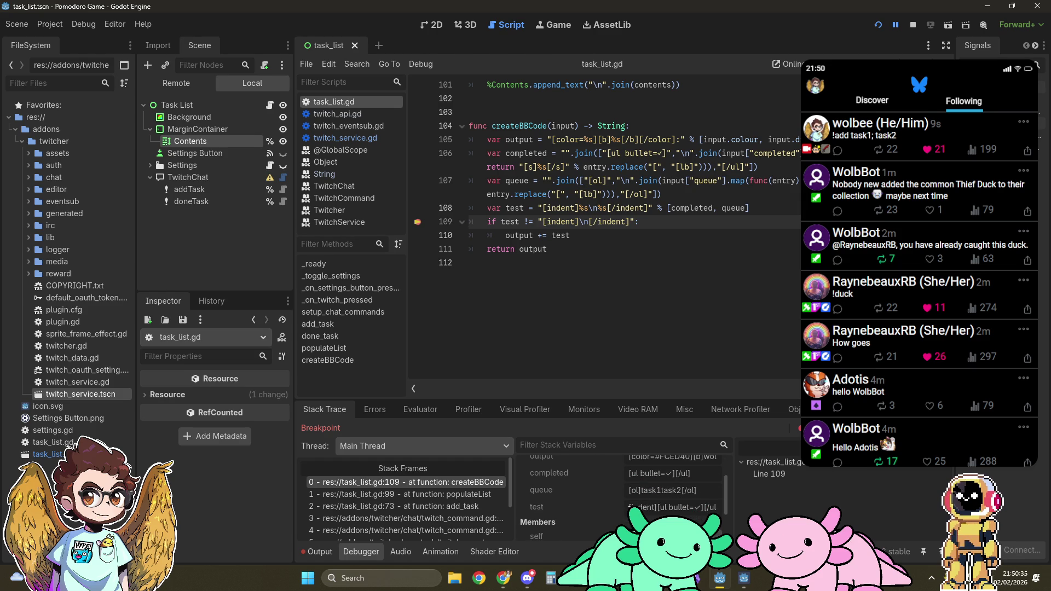
pyautogui.moveTo(635, 508); pyautogui.dragTo(732, 510)
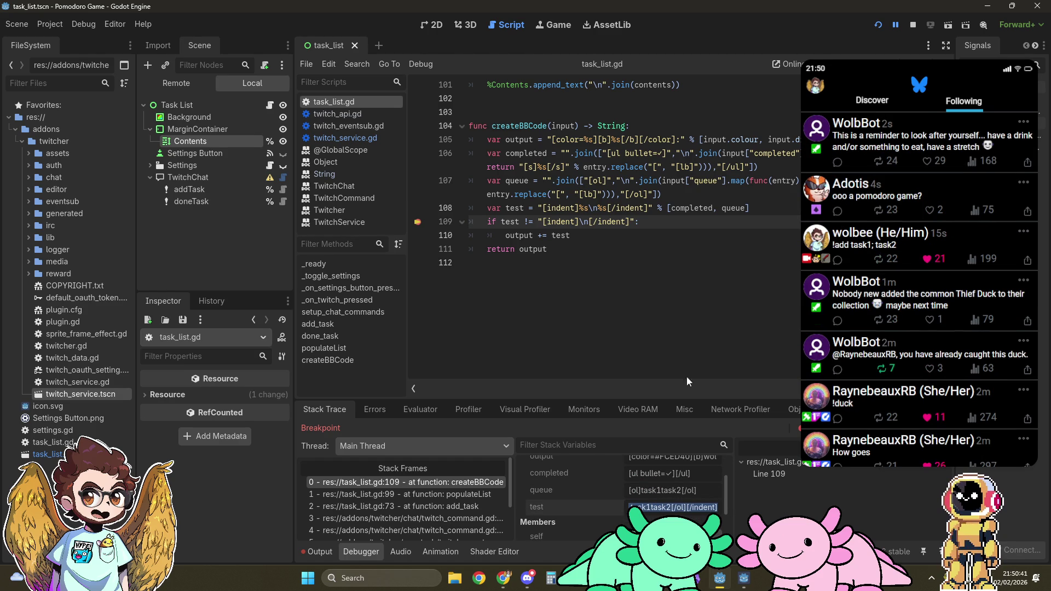
pyautogui.click(649, 260)
pyautogui.write('[indent][ul bullet=✓][/ul] [ol]task1 task2[/ol][/indent]')
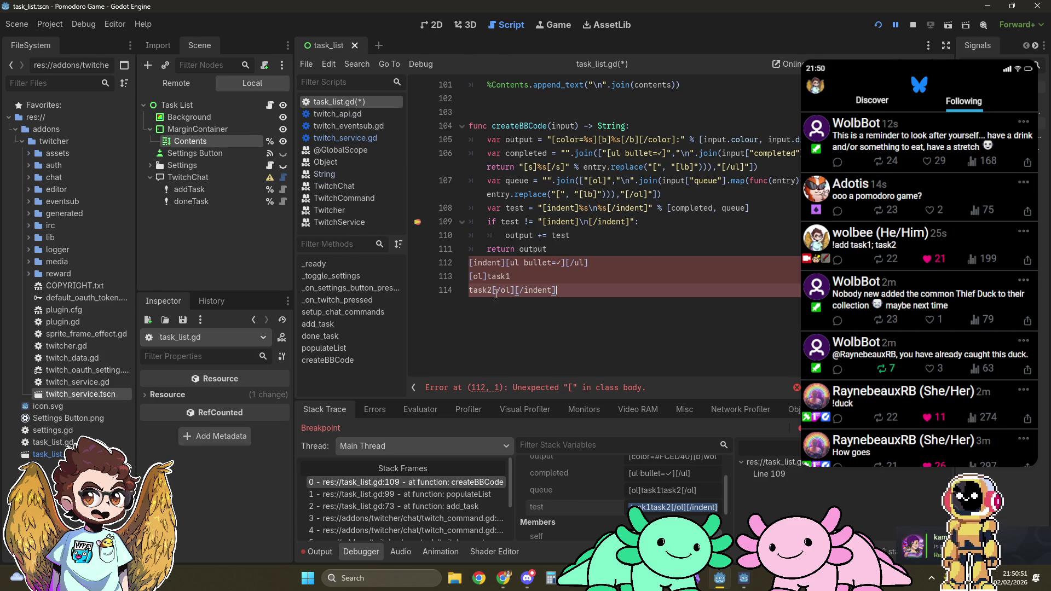
# Strip task1 and task2 from the pasted text, join it with \n, quote it and cut it.
pyautogui.moveTo(492, 290); pyautogui.dragTo(486, 276)
pyautogui.press('BackSpace')
pyautogui.click(609, 263)
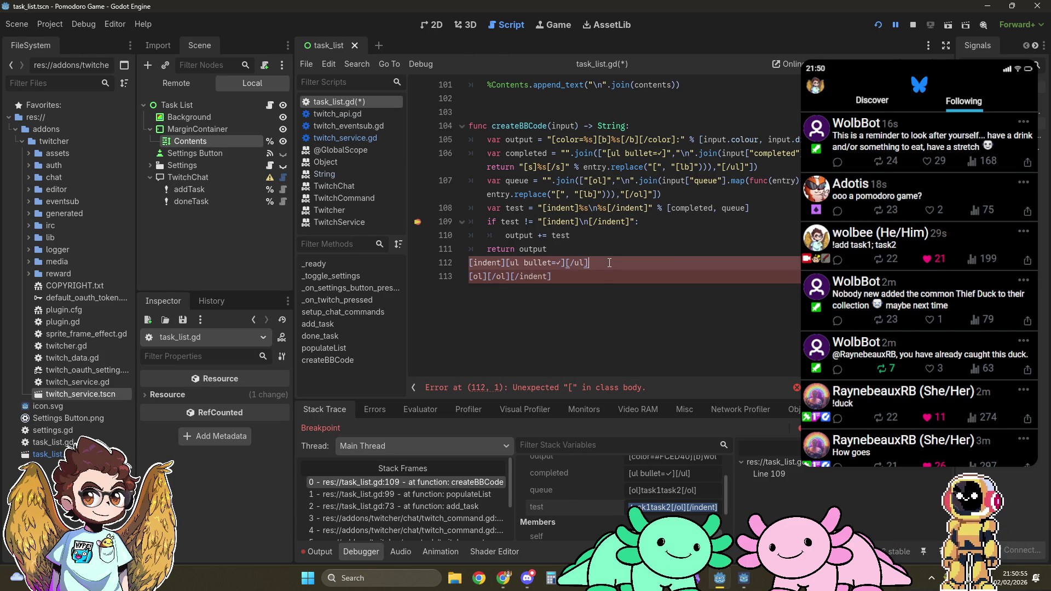
pyautogui.press('Delete')
pyautogui.press('End')
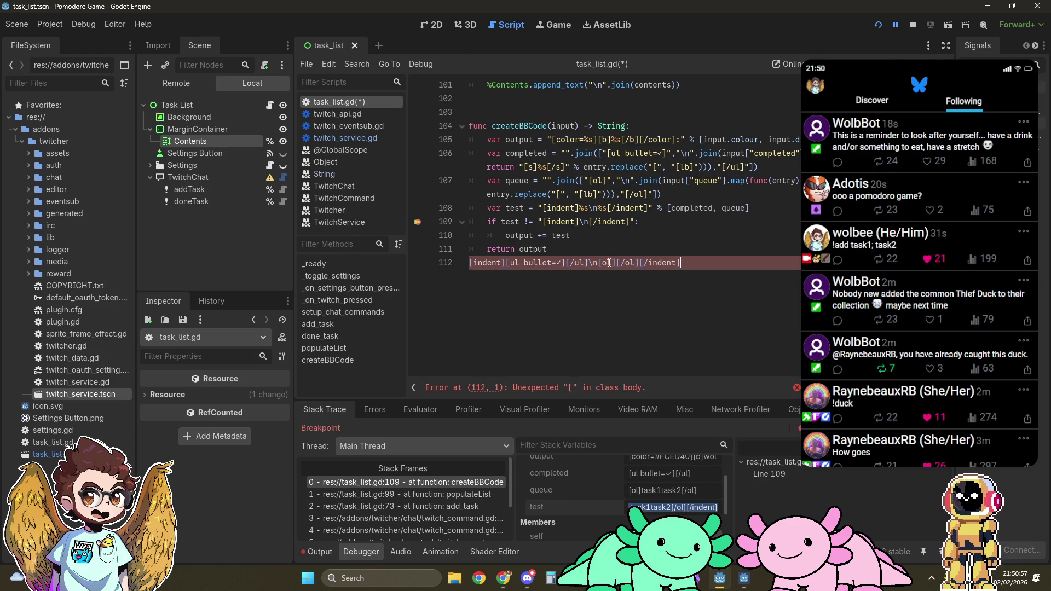
pyautogui.hotkey('shift', 'Home')
pyautogui.write('"')
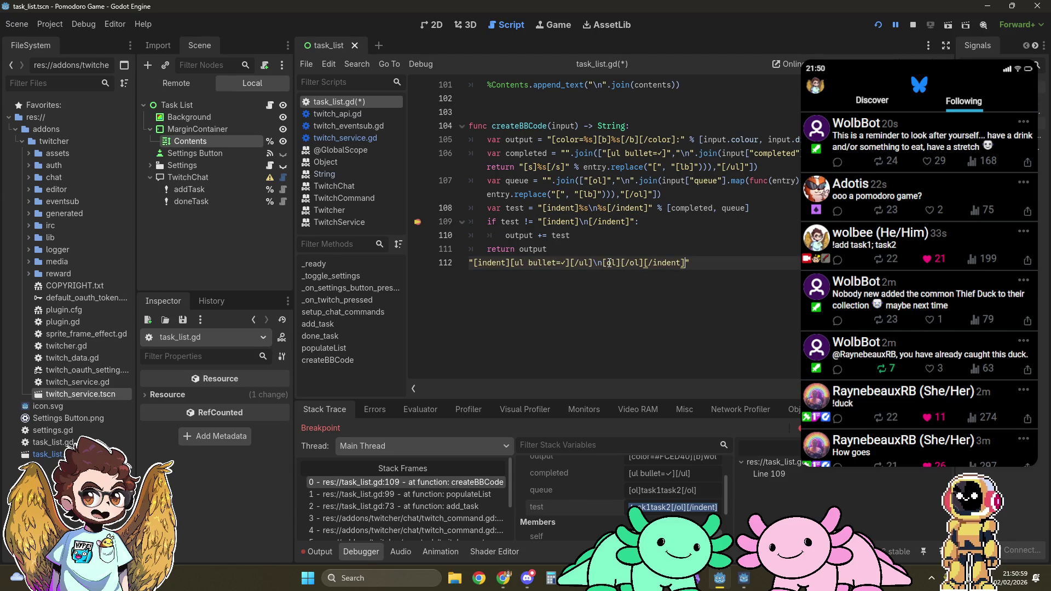
pyautogui.hotkey('ctrl', 'x')
pyautogui.hotkey('ctrl', 'z')
pyautogui.hotkey('ctrl', 'x')
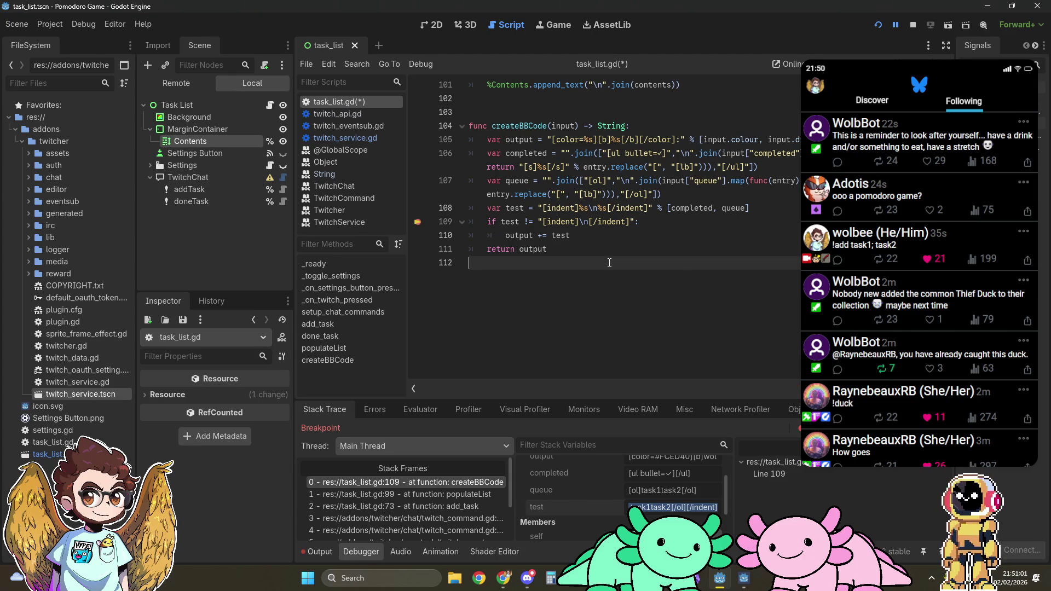
# Replace line 109's old comparison literal with the empty-list BBCode string.
pyautogui.moveTo(538, 222); pyautogui.dragTo(634, 221)
pyautogui.hotkey('ctrl', 'v')
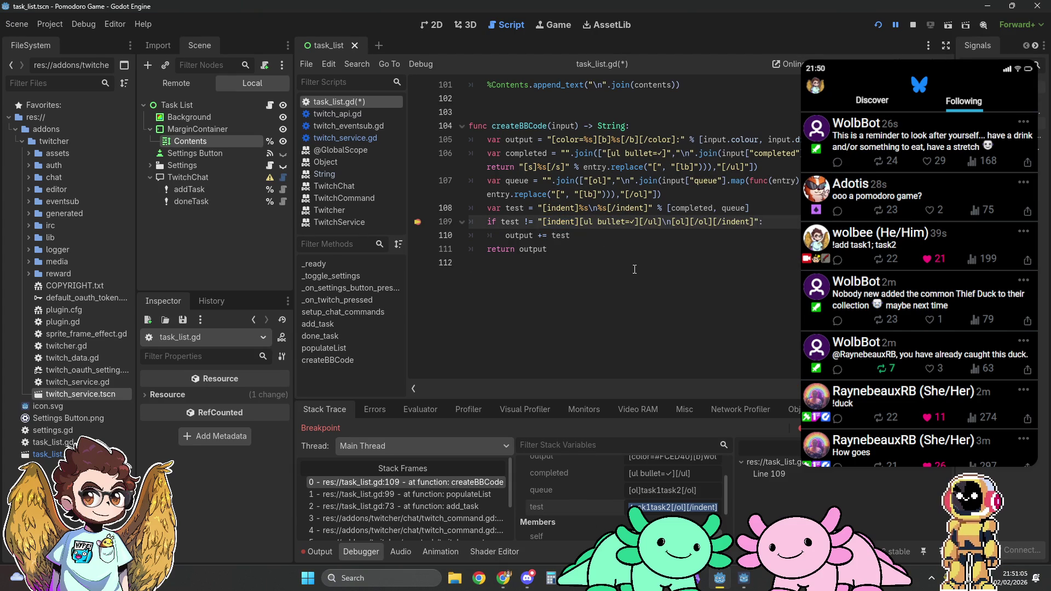
pyautogui.click(634, 268)
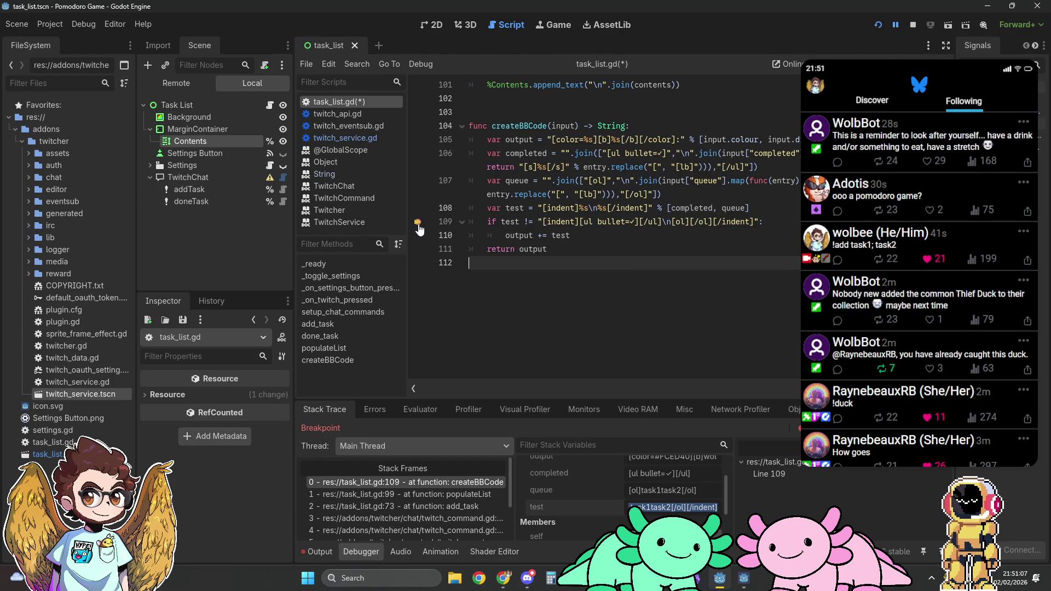
# Restart the game, add task1 and task2 from chat, and confirm they appear numbered.
pyautogui.click(883, 24)
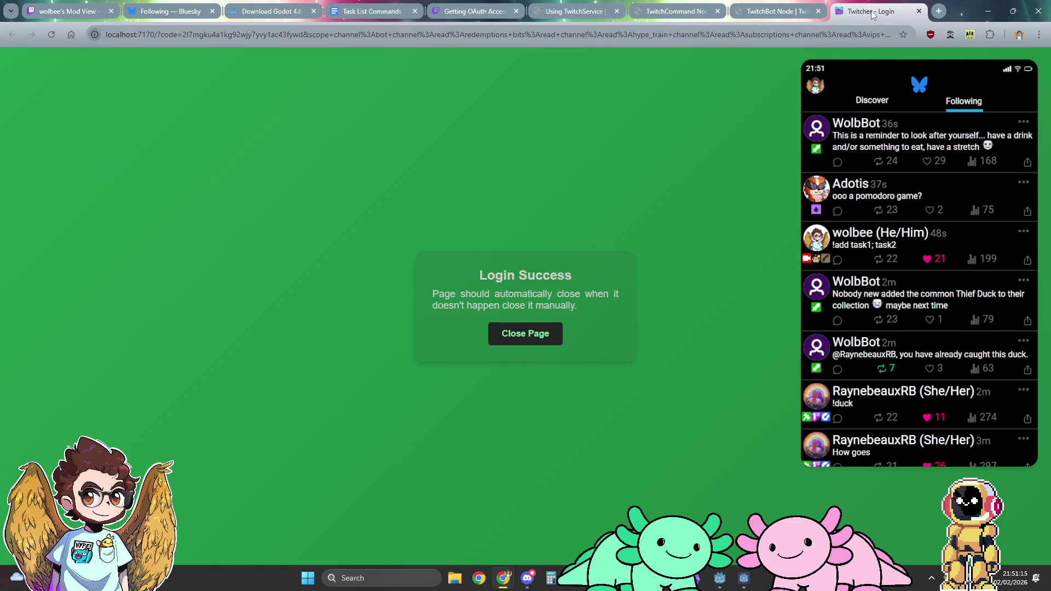
pyautogui.hotkey('alt', 'Tab')
pyautogui.hotkey('alt', 'Tab')
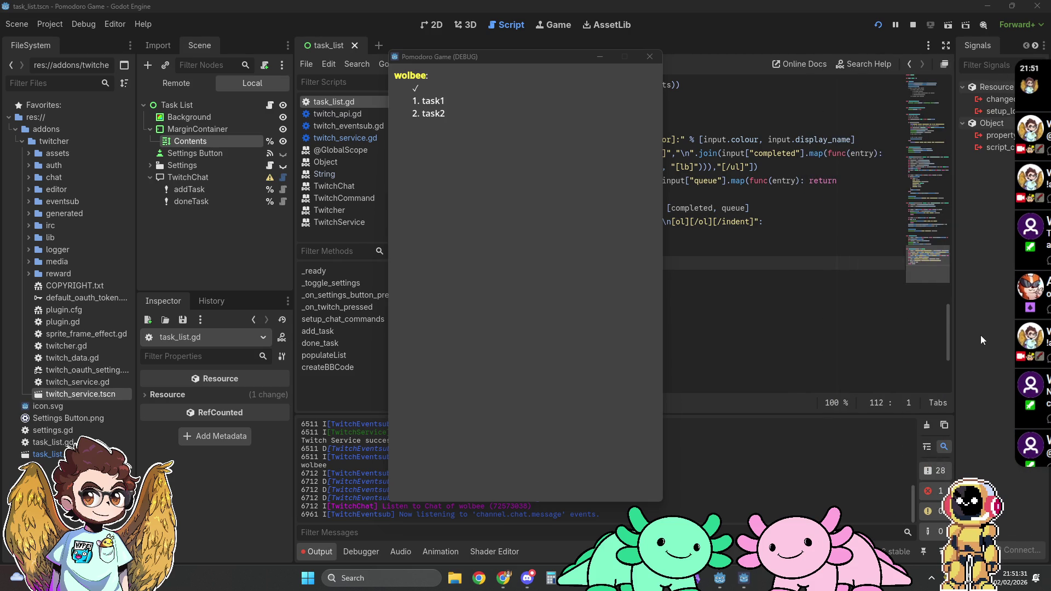
pyautogui.click(981, 335)
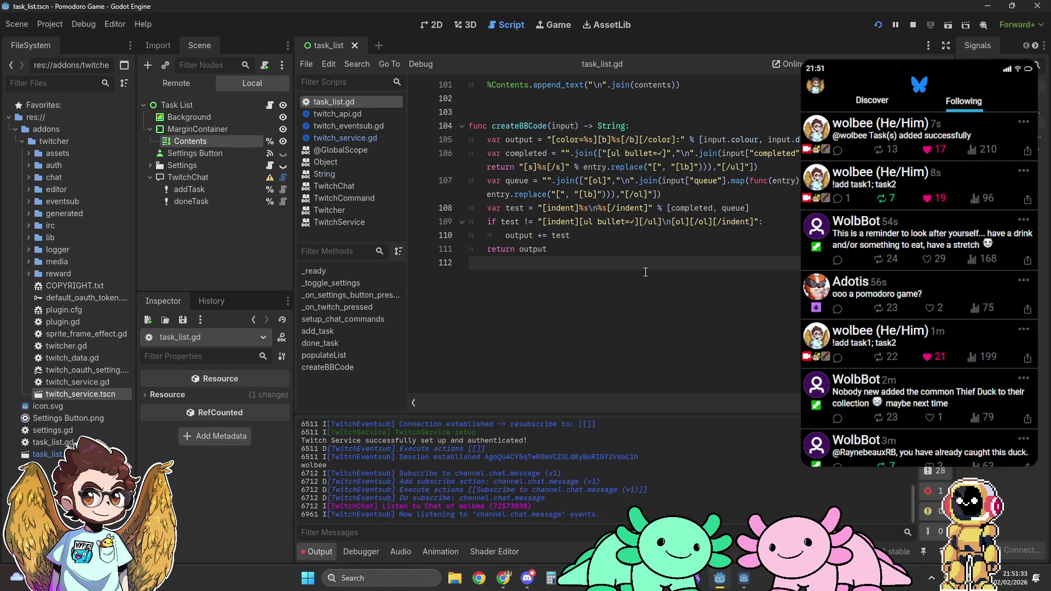
# Delete the [indent] and [/indent] tags from lines 108 and 109 together, then stop the game.
pyautogui.scroll(3, 645, 272)
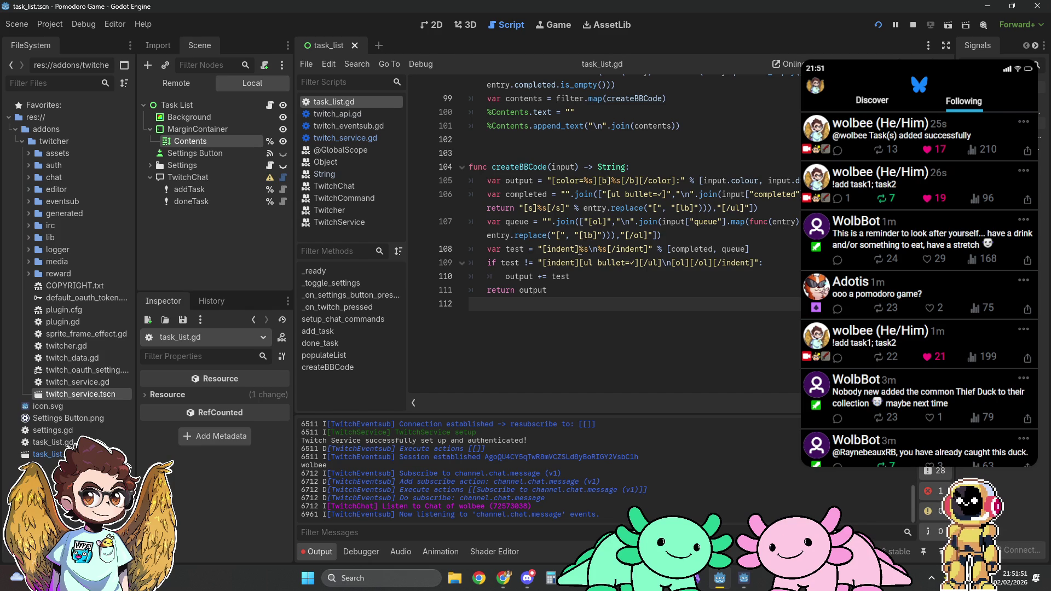
pyautogui.moveTo(542, 249); pyautogui.dragTo(579, 250)
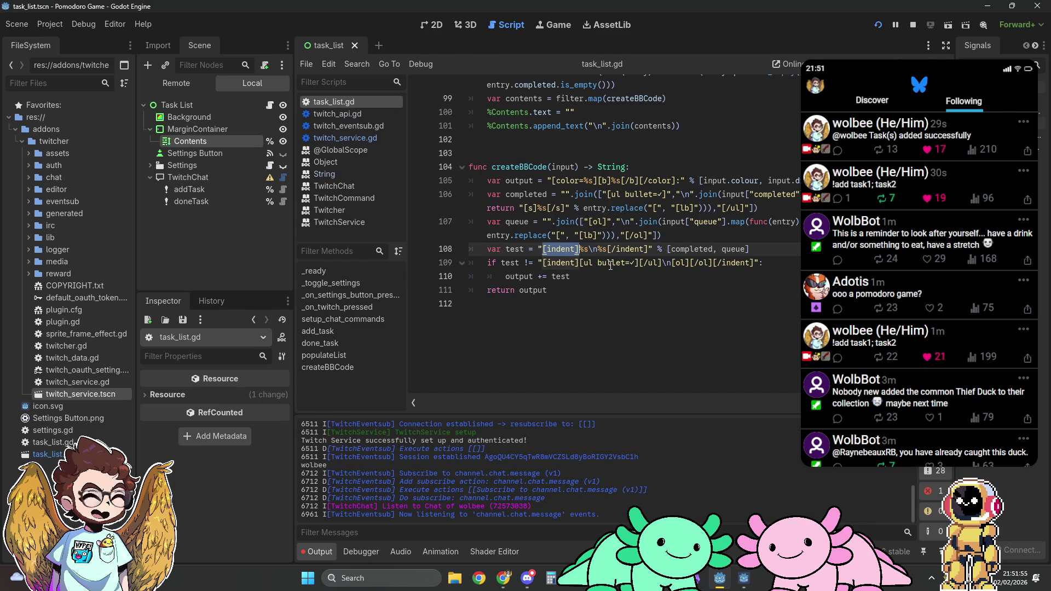
pyautogui.hotkey('ctrl', 'd')
pyautogui.press('BackSpace')
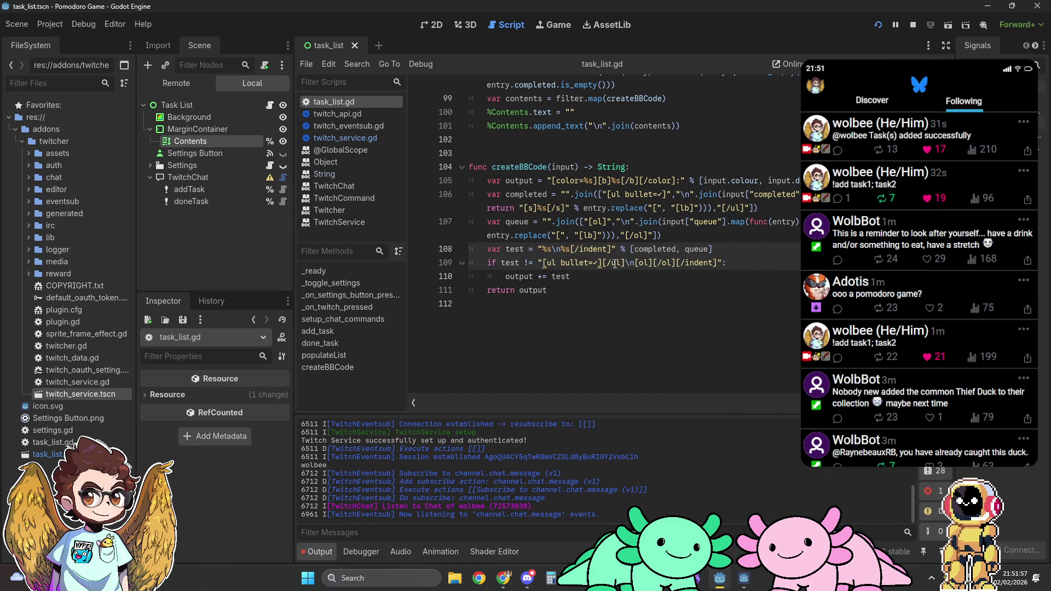
pyautogui.moveTo(570, 249); pyautogui.dragTo(612, 249)
pyautogui.hotkey('ctrl', 'd')
pyautogui.press('BackSpace')
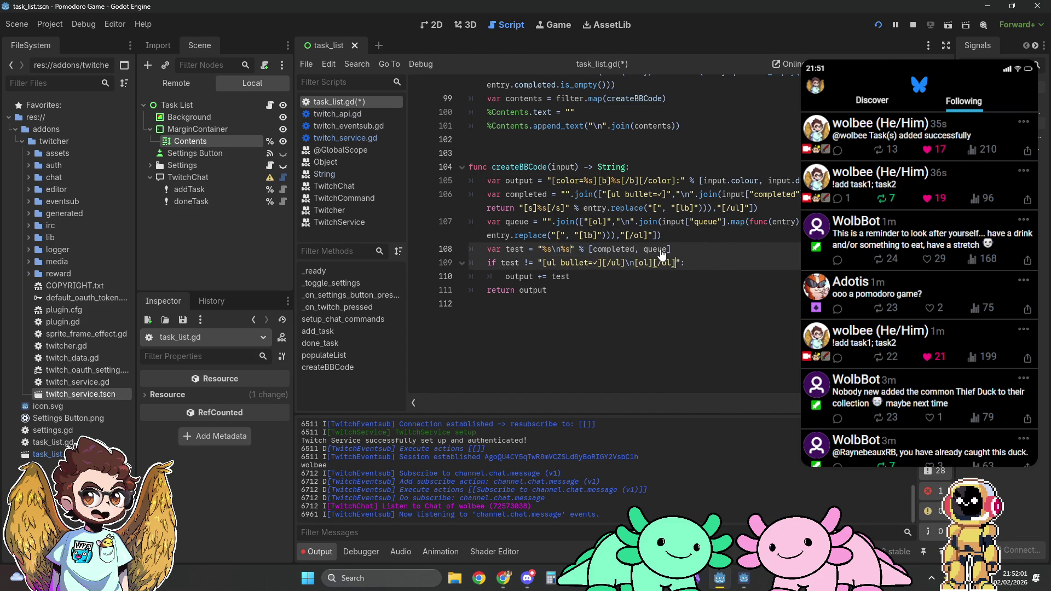
pyautogui.click(722, 240)
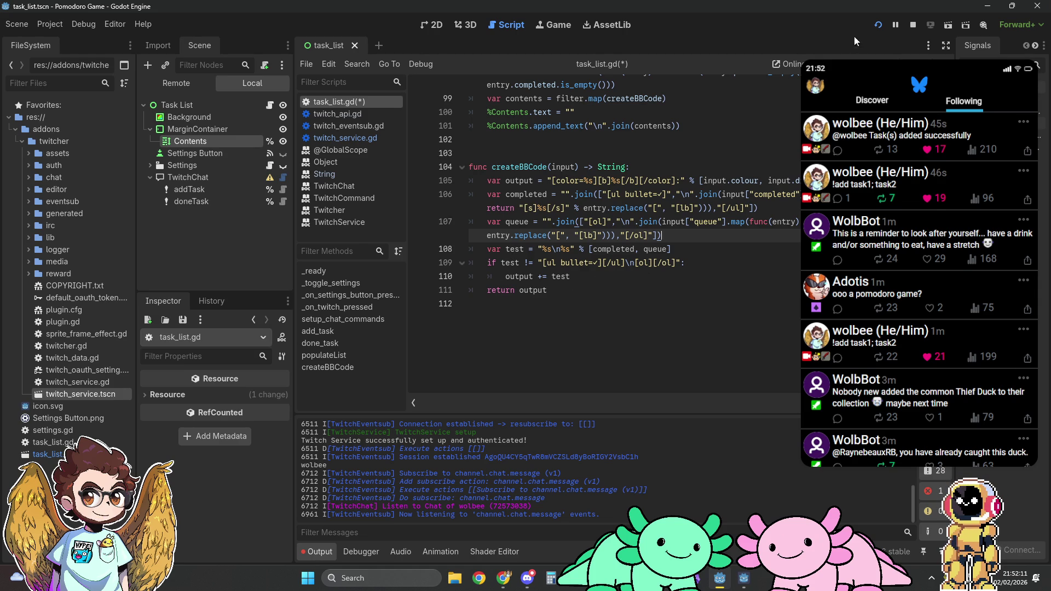
pyautogui.click(912, 25)
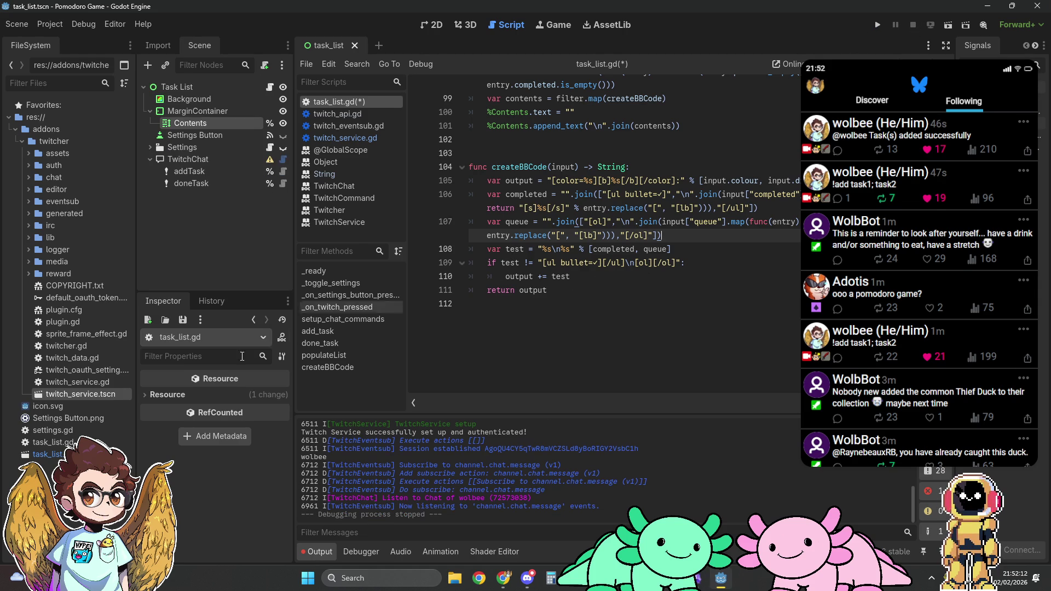
# Clear the placeholder BBCode from the Contents label's Text property in the Inspector.
pyautogui.click(203, 124)
pyautogui.click(217, 456)
pyautogui.hotkey('ctrl', 'a')
pyautogui.press('BackSpace')
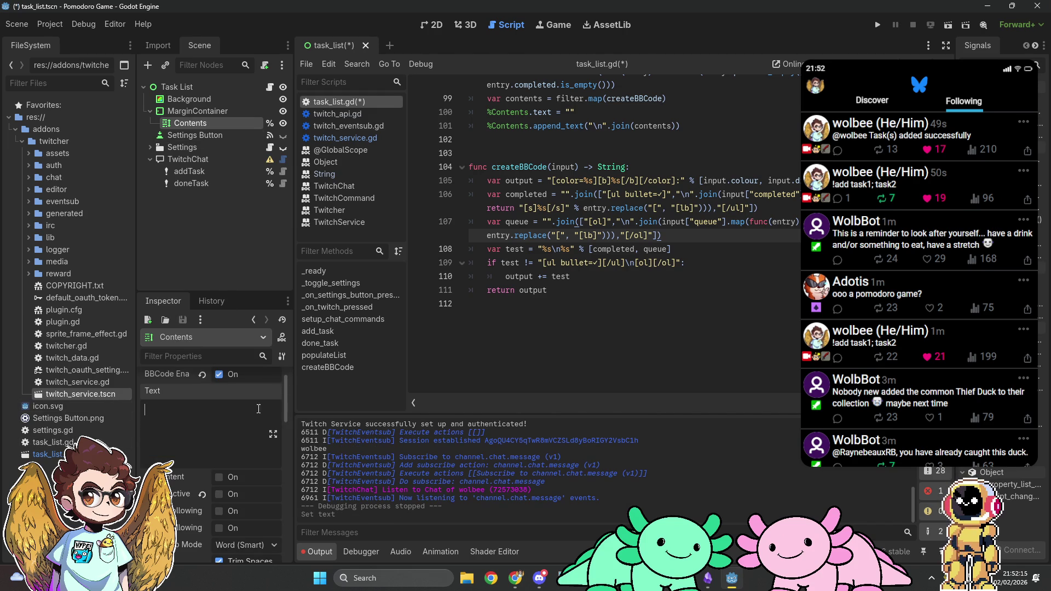
pyautogui.click(708, 254)
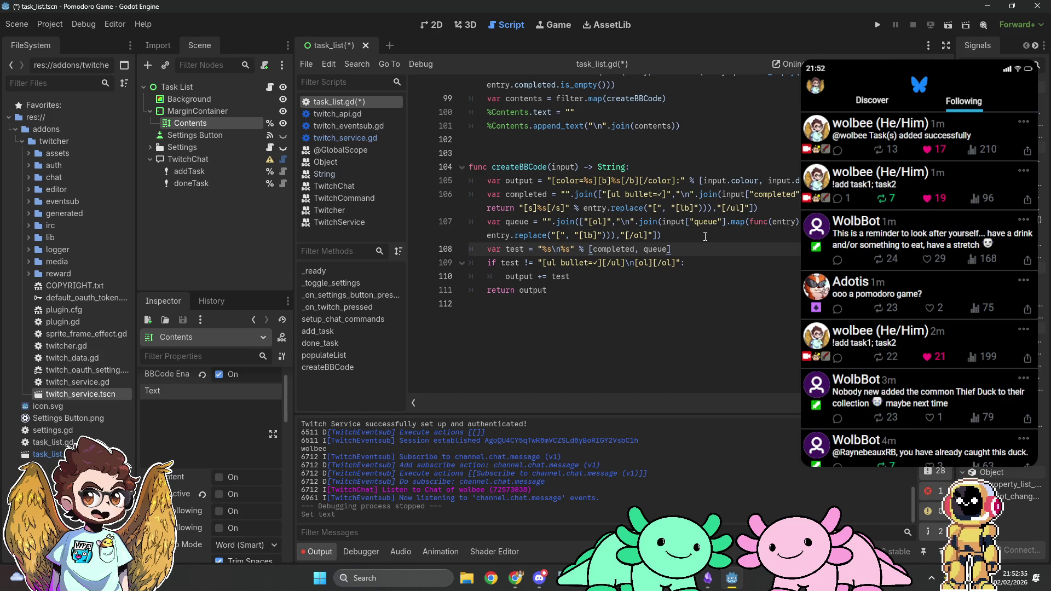
# Remove the array join wrapper and its leftover closing parenthesis from line 106.
pyautogui.moveTo(561, 195); pyautogui.dragTo(598, 195)
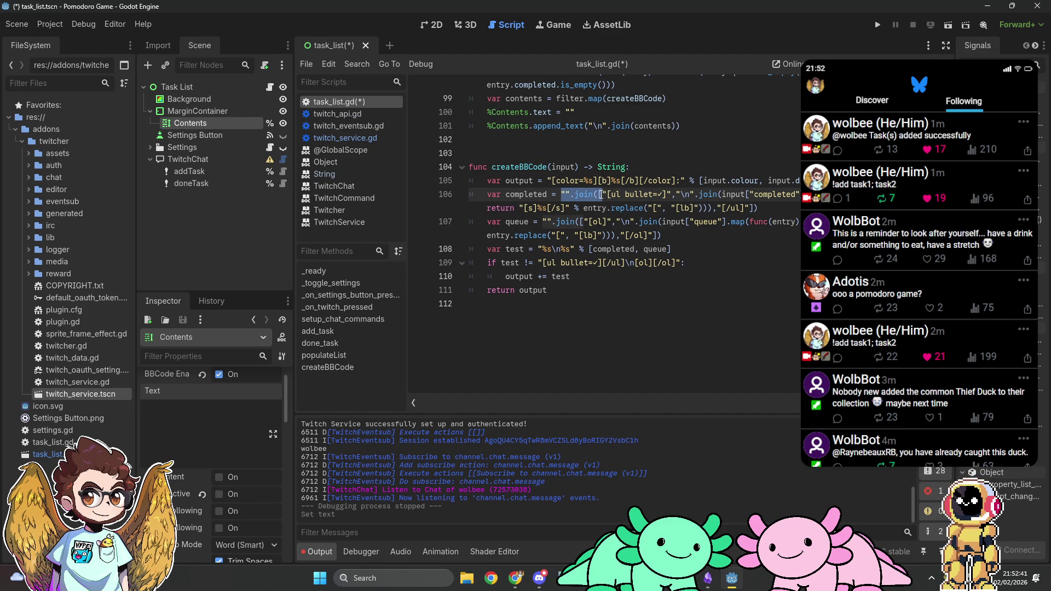
pyautogui.press('BackSpace')
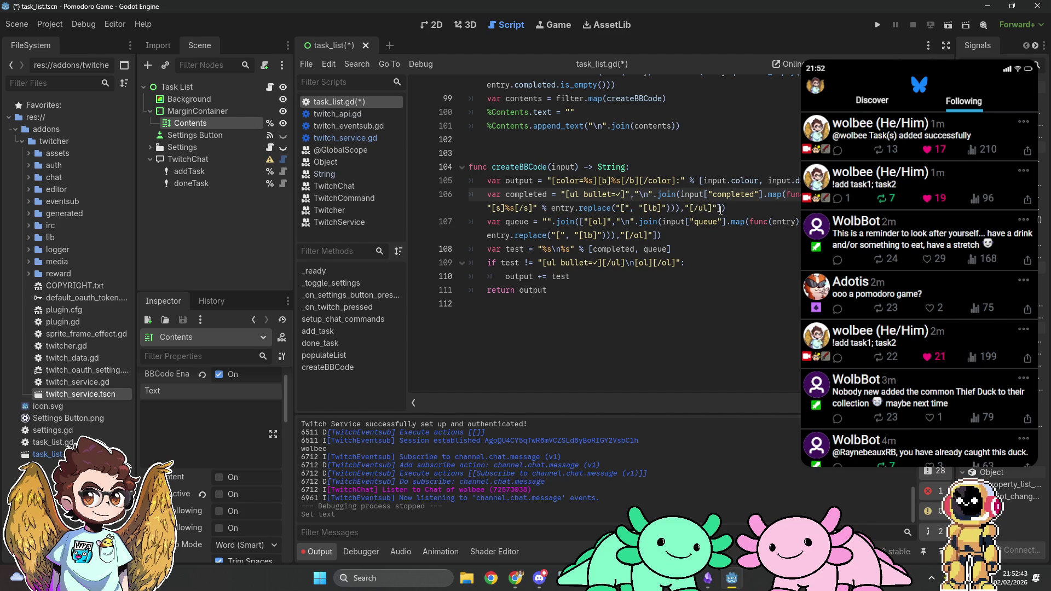
pyautogui.click(727, 209)
pyautogui.press('BackSpace')
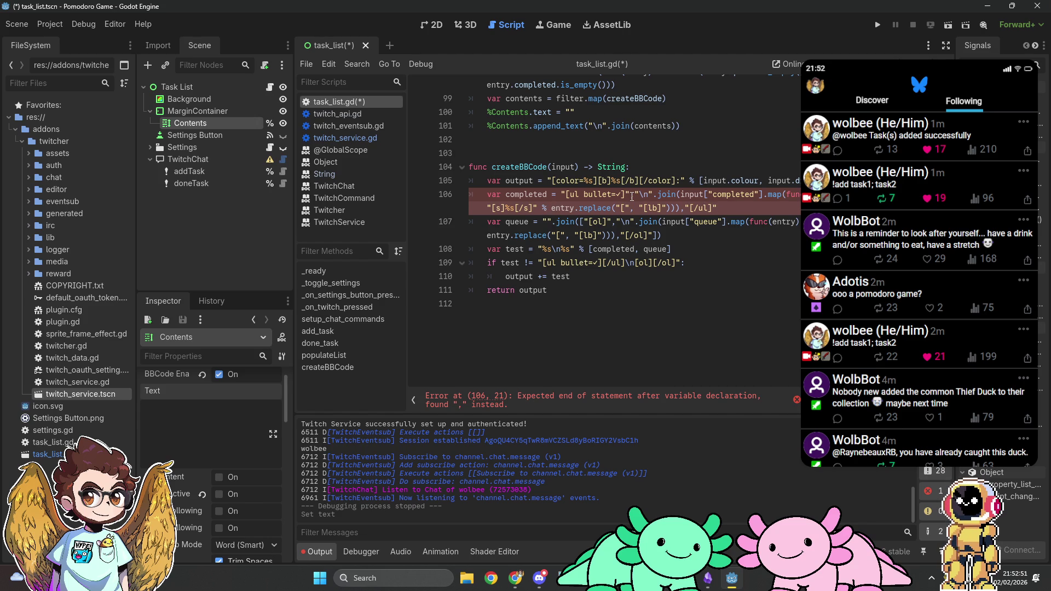
# Make the completed string "[ul bullet=✓]%s[/ul]" % followed by the newline-joined entries expression.
pyautogui.moveTo(634, 195); pyautogui.dragTo(690, 208)
pyautogui.hotkey('shift', 'Right')
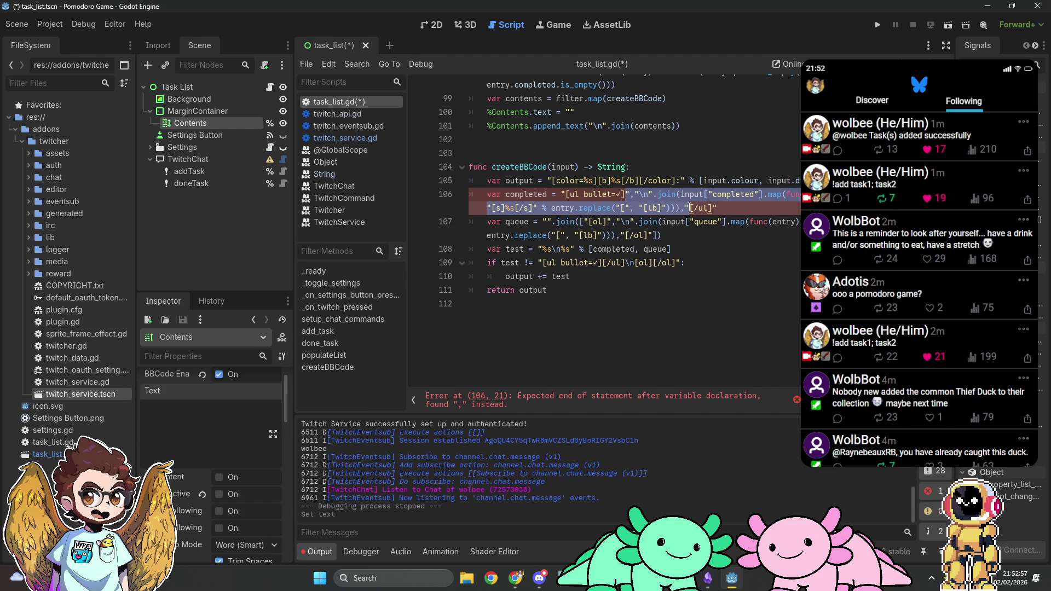
pyautogui.press('BackSpace')
pyautogui.write('%s')
pyautogui.click(677, 198)
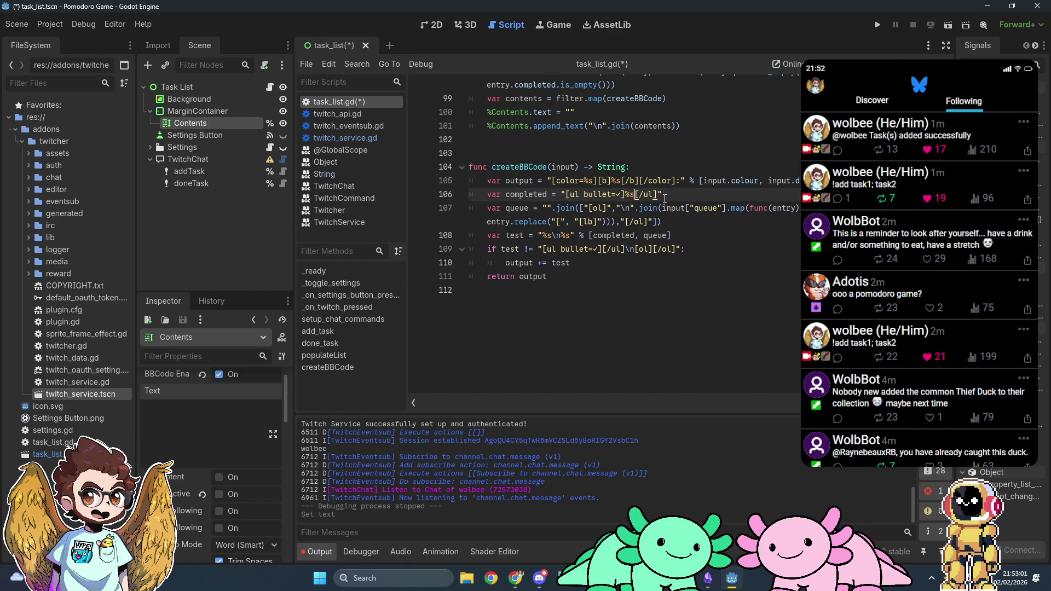
pyautogui.write(' %')
pyautogui.hotkey('ctrl', 'v')
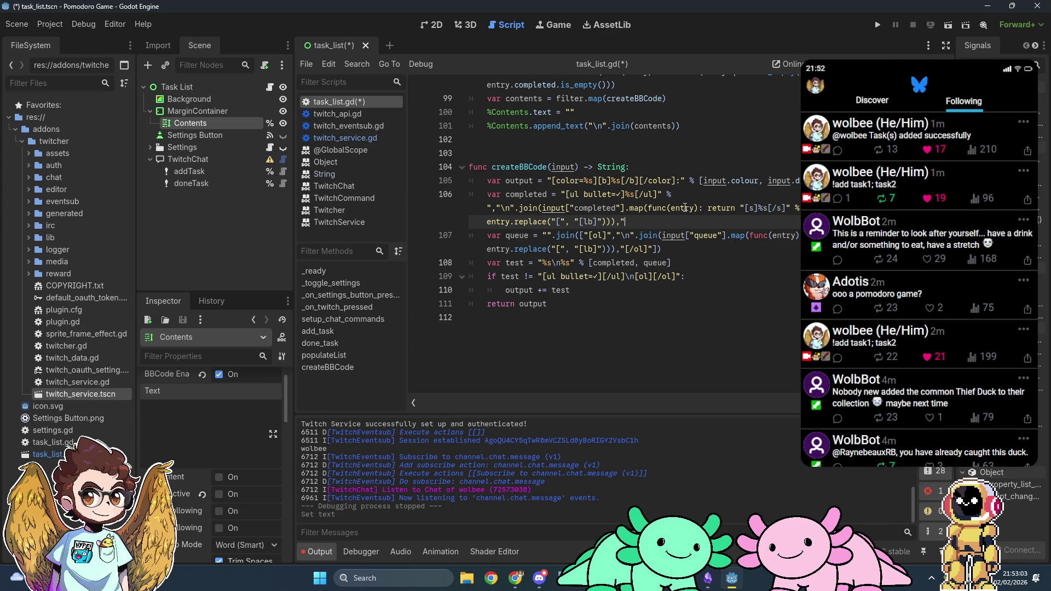
# Delete the stray quotes and commas left on line 106.
pyautogui.moveTo(487, 208); pyautogui.dragTo(500, 208)
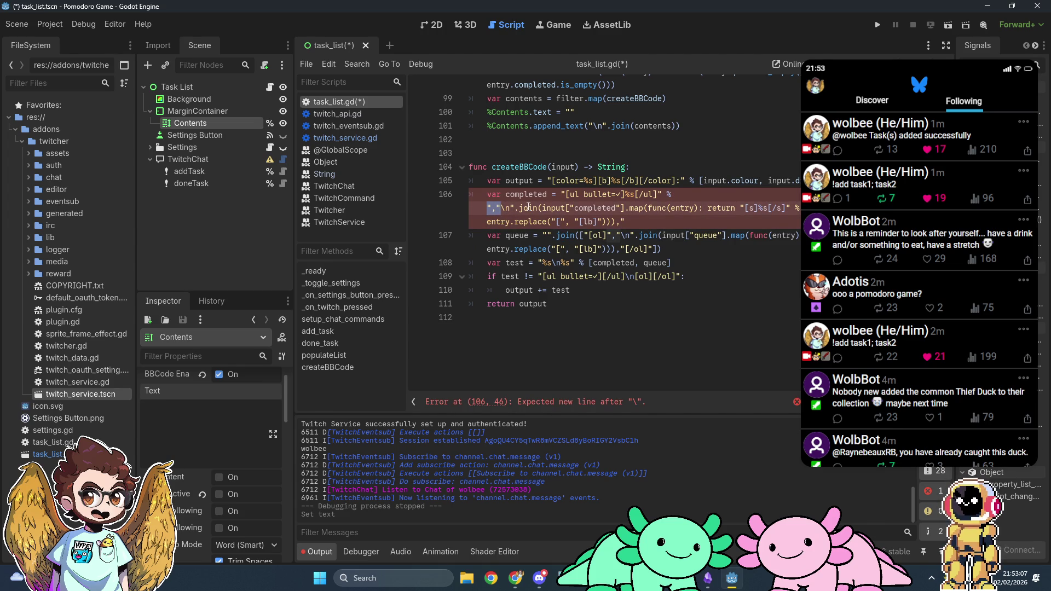
pyautogui.hotkey('shift', 'Left')
pyautogui.press('BackSpace')
pyautogui.click(729, 208)
pyautogui.hotkey('shift', 'Left')
pyautogui.hotkey('shift', 'Left')
pyautogui.press('BackSpace')
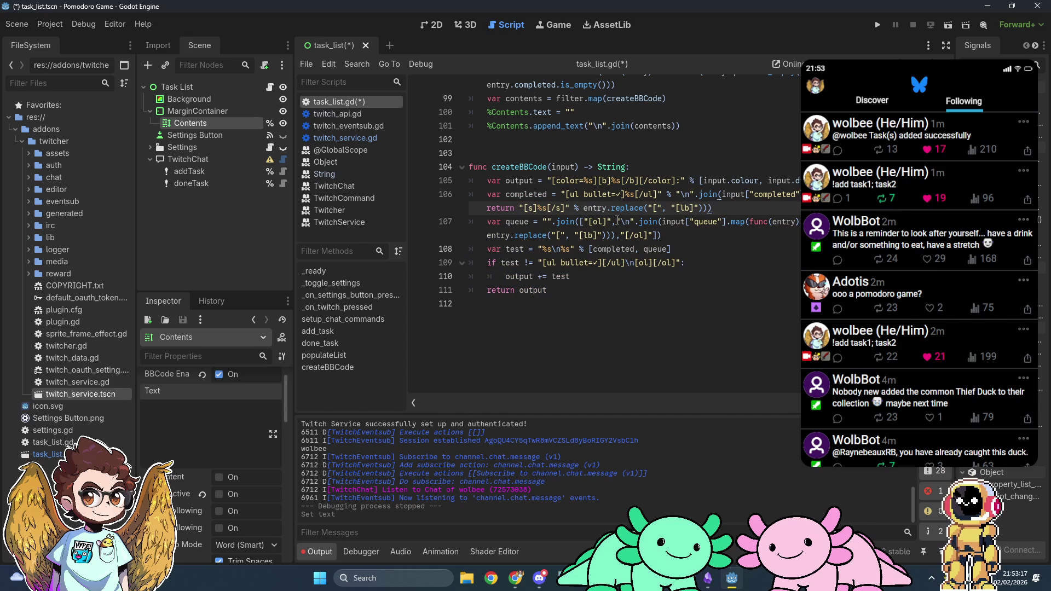
pyautogui.moveTo(617, 221); pyautogui.dragTo(616, 235)
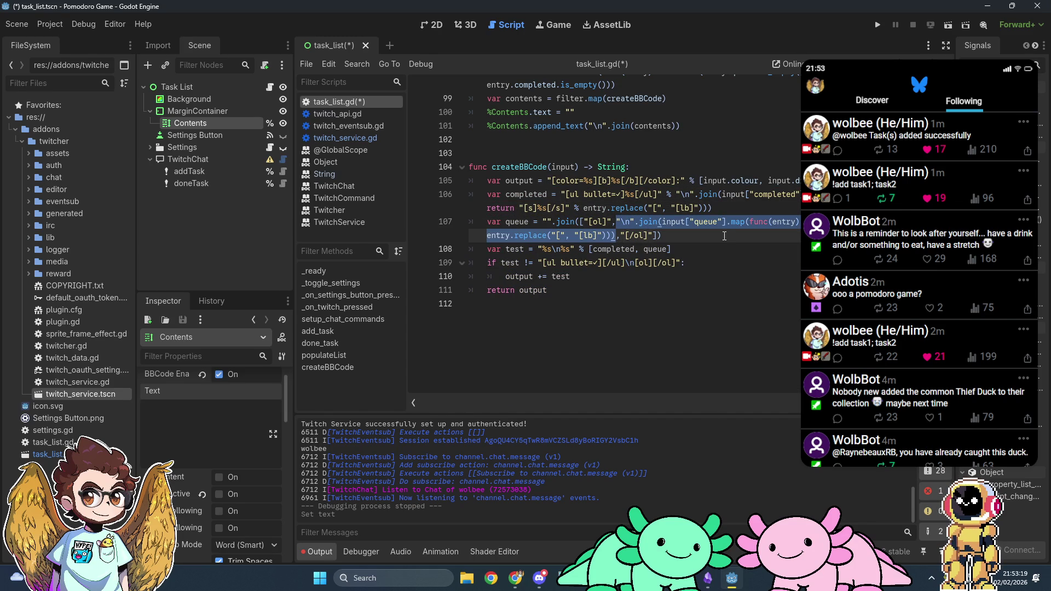
# Rewrite line 107 as "[ol]%s[/ol]" % the newline-joined queue, removing the old join wrapper.
pyautogui.hotkey('ctrl', 'x')
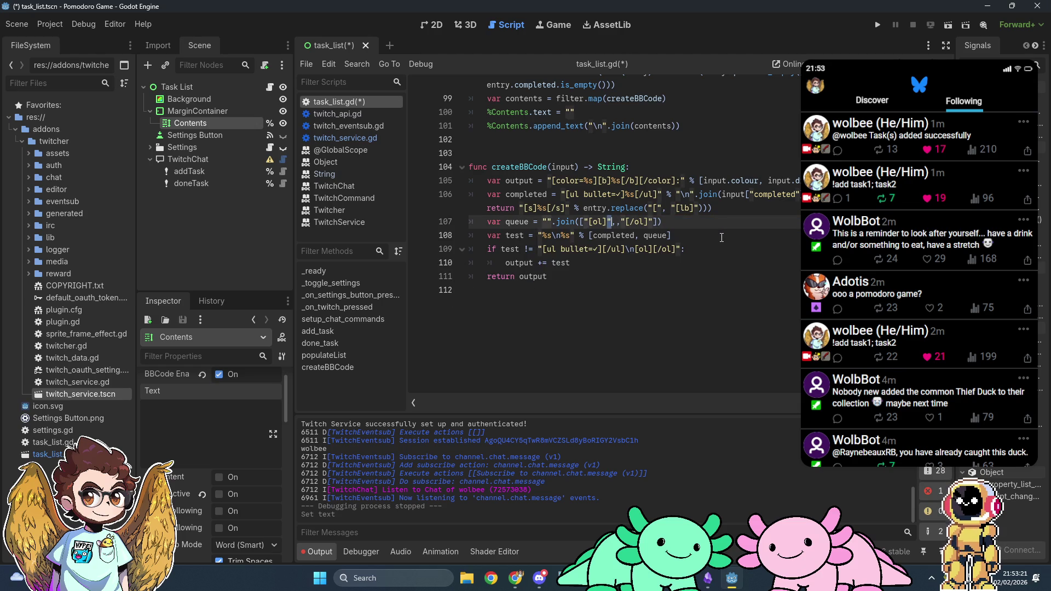
pyautogui.write('%s')
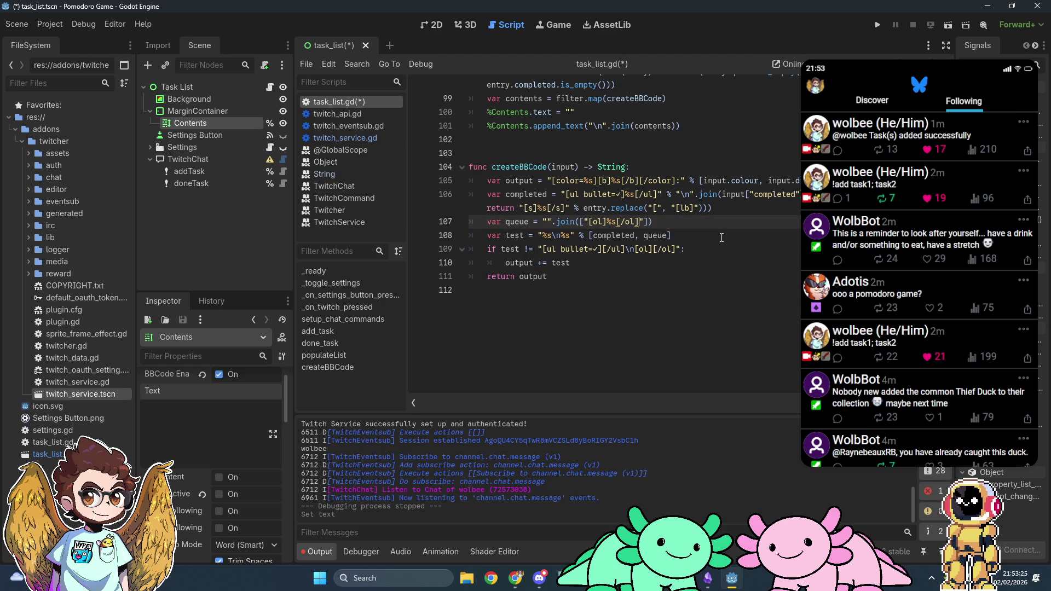
pyautogui.write(' %')
pyautogui.hotkey('ctrl', 'v')
pyautogui.press('Delete')
pyautogui.press('Delete')
pyautogui.press('Up')
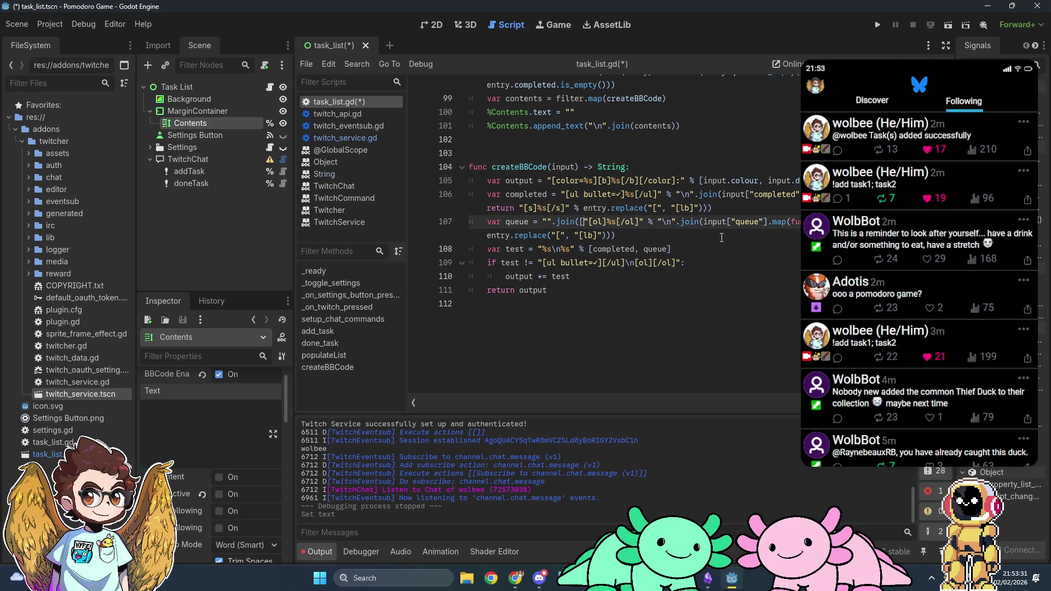
pyautogui.press('Left')
pyautogui.press('Left')
pyautogui.hotkey('ctrl', 'shift', 'Left')
pyautogui.hotkey('ctrl', 'shift', 'Left')
pyautogui.press('BackSpace')
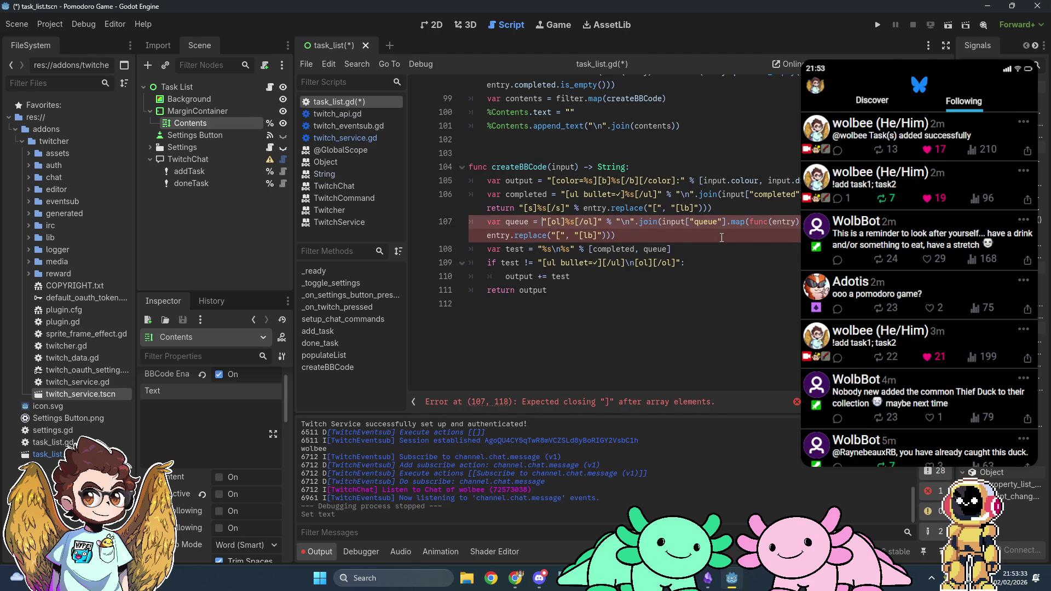
pyautogui.click(692, 242)
pyautogui.write(')')
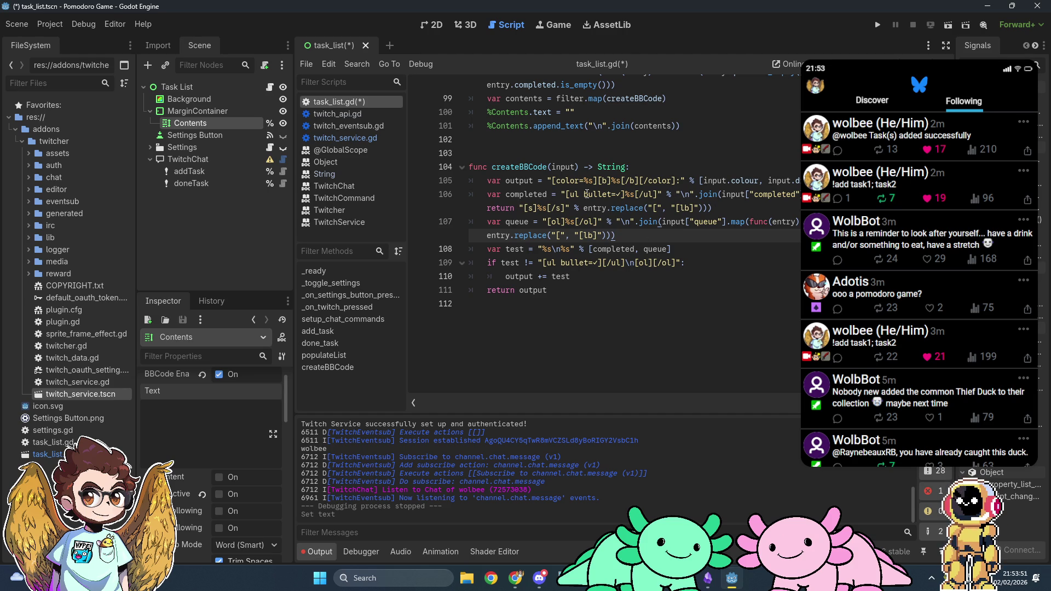
# Take line 106's bullet string and select the old test lines 108–110 for removal.
pyautogui.moveTo(559, 194)
pyautogui.mouseDown()
pyautogui.moveTo(755, 197)
pyautogui.moveTo(684, 222)
pyautogui.moveTo(720, 209)
pyautogui.moveTo(624, 194)
pyautogui.moveTo(661, 194)
pyautogui.mouseUp()
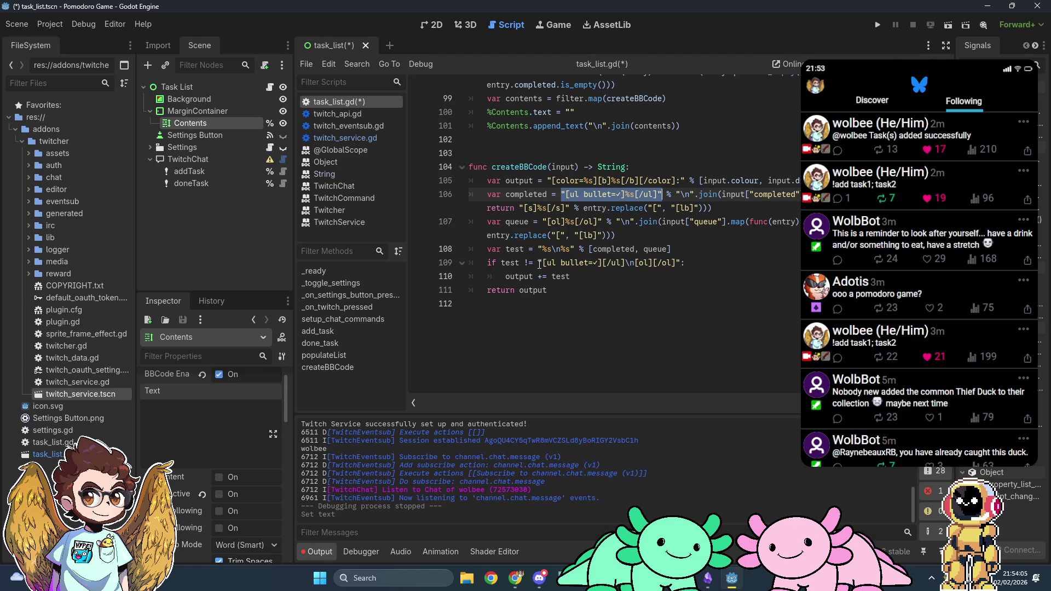
pyautogui.click(698, 263)
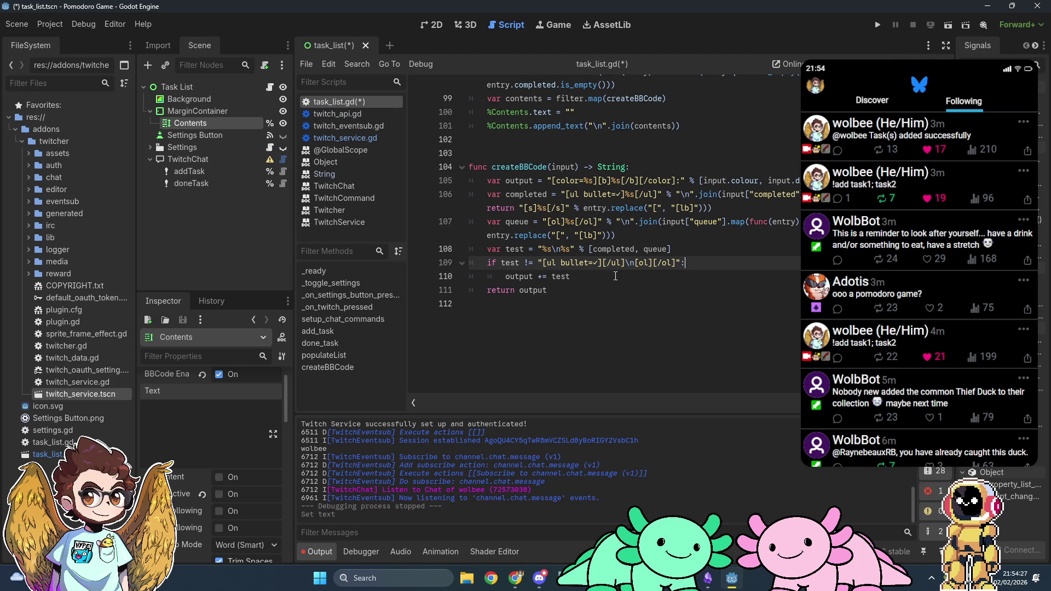
pyautogui.moveTo(615, 275); pyautogui.dragTo(639, 243)
# Delete the old test lines and open blank lines above the return.
pyautogui.press('BackSpace')
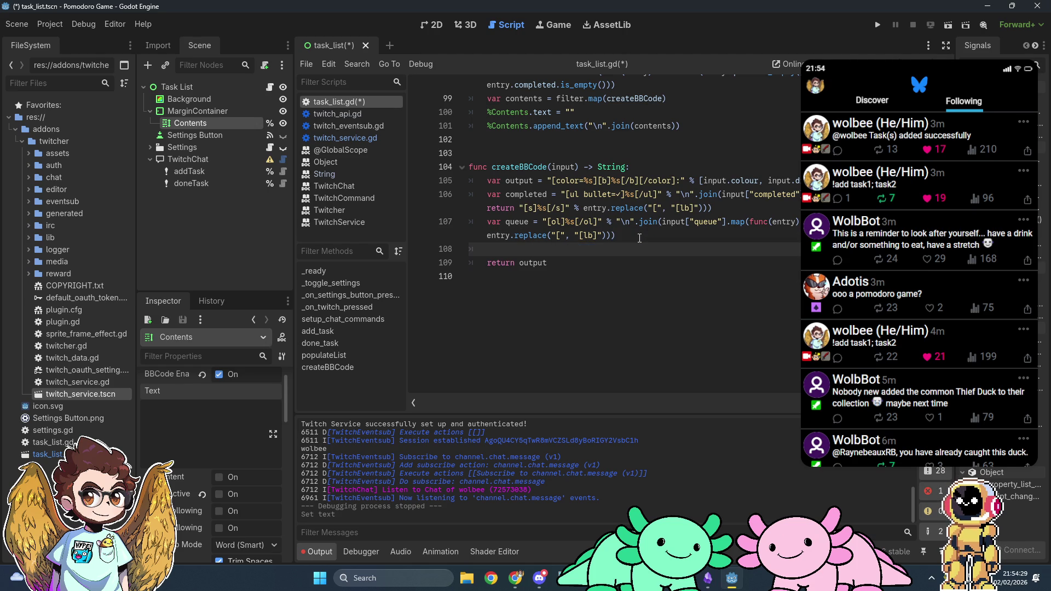
pyautogui.press('Return')
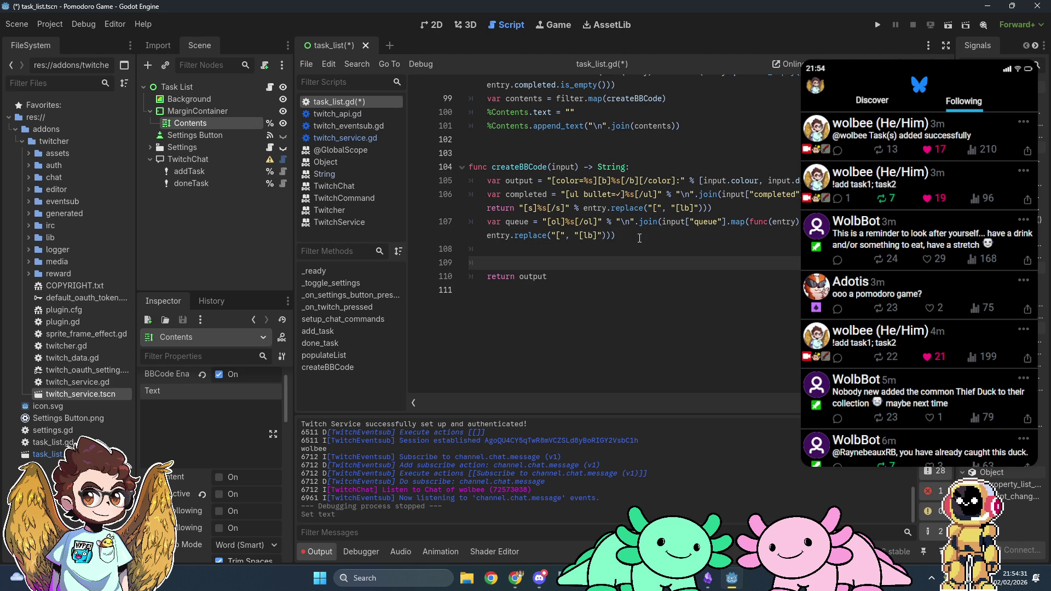
pyautogui.press('Return')
pyautogui.press('Up')
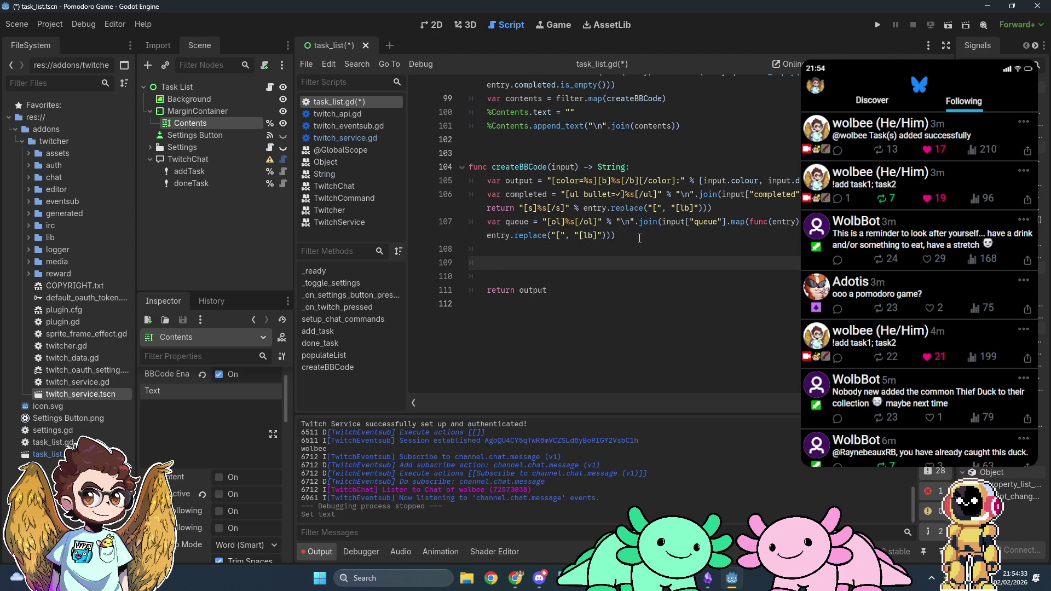
# Write the condition if completed != "[ul bullet=✓][/ul]": from the pasted bullet string.
pyautogui.write('if')
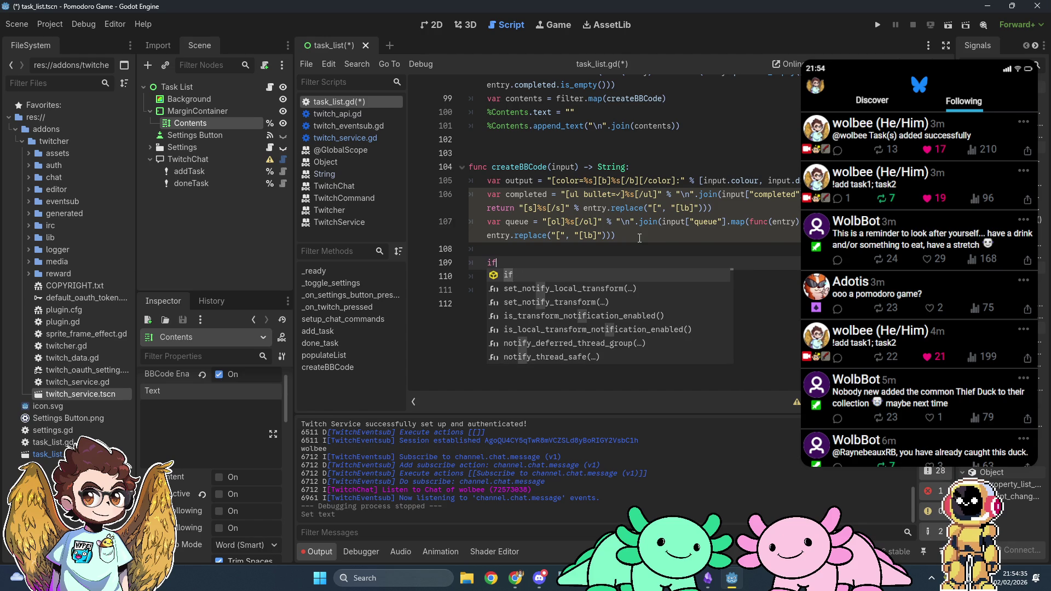
pyautogui.write(' completed')
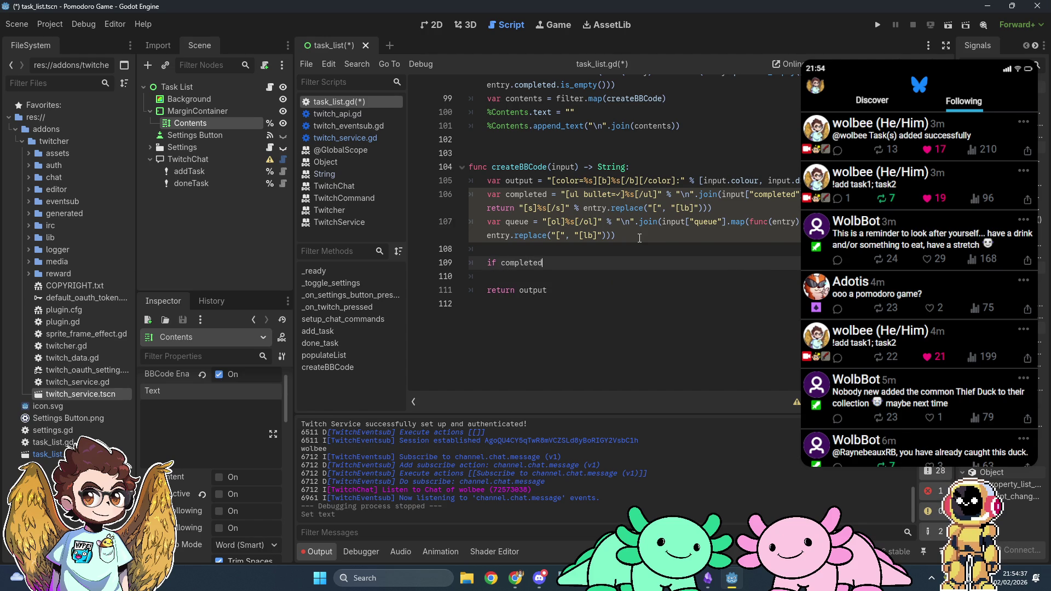
pyautogui.write(' != ')
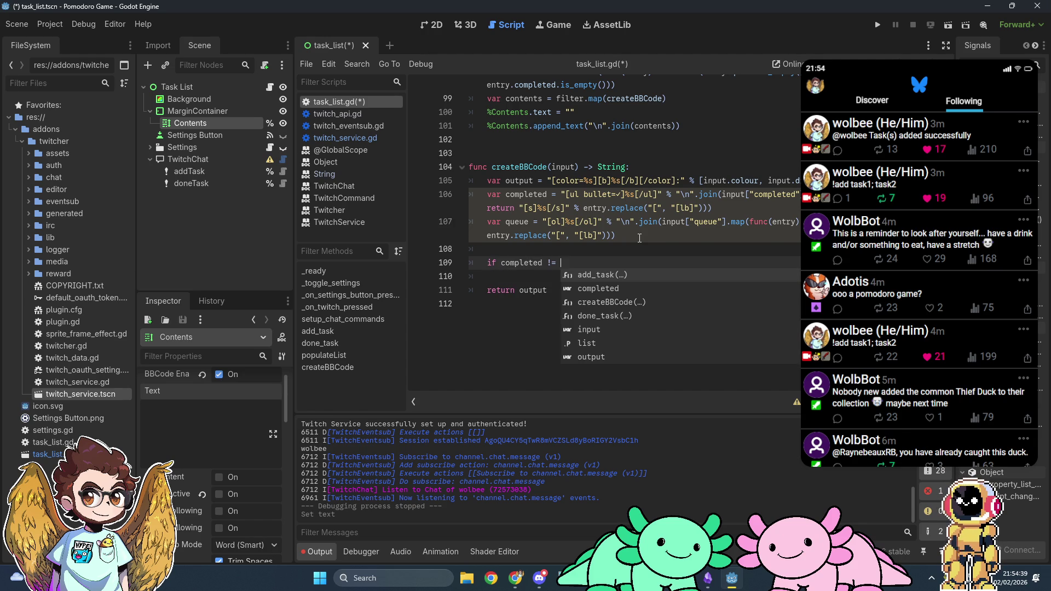
pyautogui.write('"')
pyautogui.hotkey('ctrl', 'v')
pyautogui.press('Delete')
pyautogui.hotkey('ctrl', 'Left')
pyautogui.hotkey('ctrl', 'Left')
pyautogui.hotkey('ctrl', 'Left')
pyautogui.press('BackSpace')
pyautogui.press('End')
pyautogui.press('Left')
pyautogui.press('Left')
pyautogui.press('Left')
pyautogui.press('BackSpace')
pyautogui.press('BackSpace')
pyautogui.press('End')
pyautogui.write(':')
# Add the body output += "[indent]%s\n" % completed, followed by a blank line.
pyautogui.press('Return')
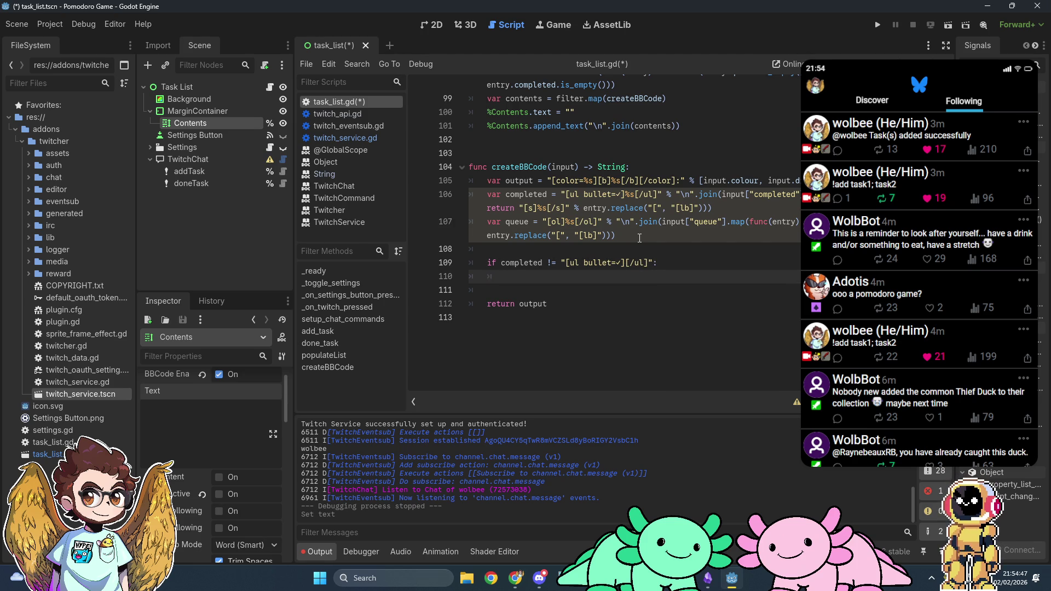
pyautogui.write('output')
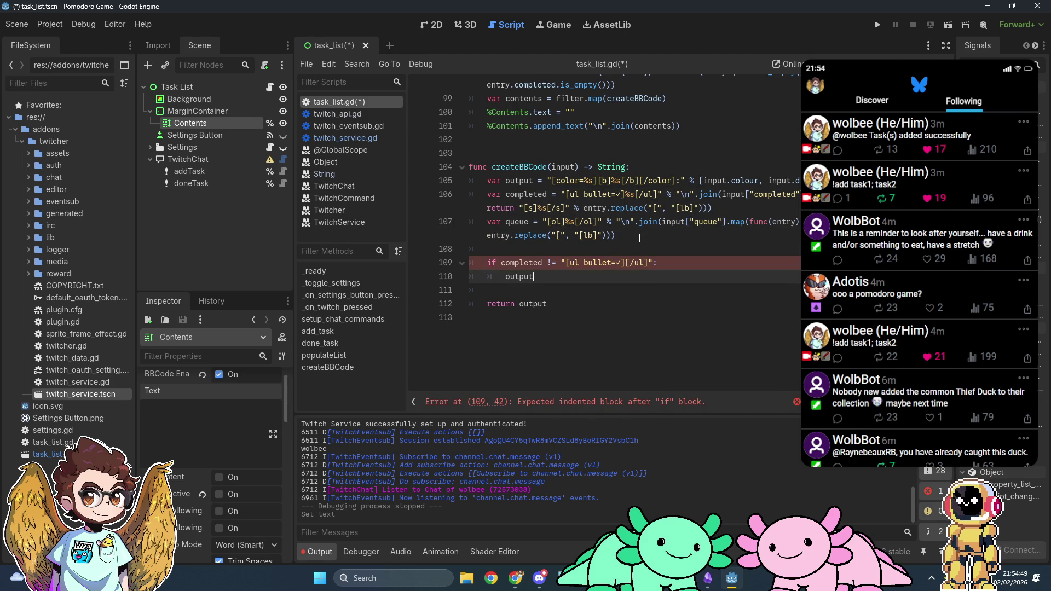
pyautogui.write(' += "')
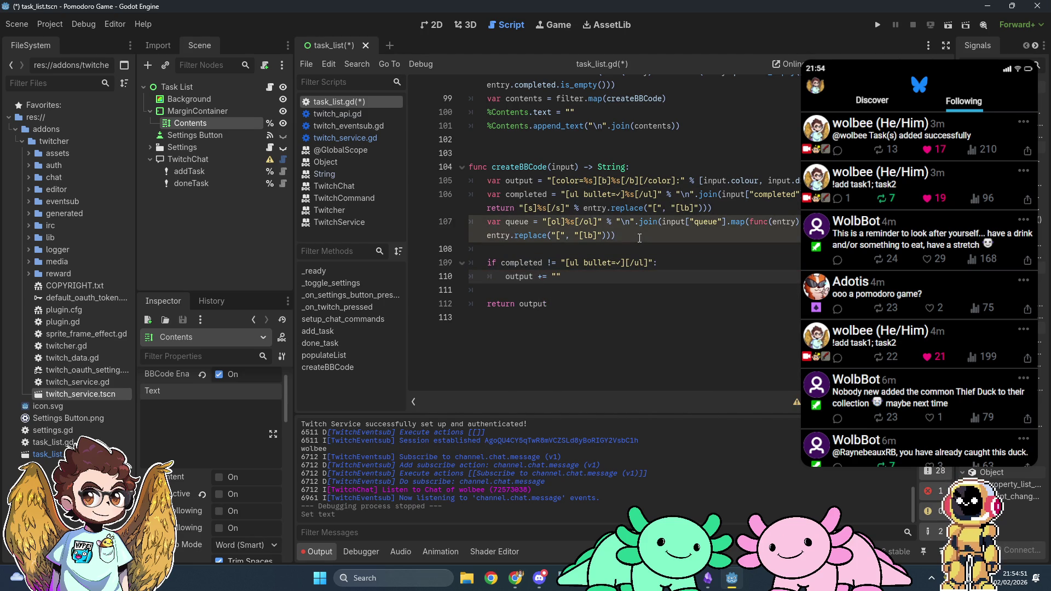
pyautogui.write('[indent]')
pyautogui.write('%s')
pyautogui.write('% completed')
pyautogui.moveTo(593, 277); pyautogui.dragTo(602, 277)
pyautogui.press('BackSpace')
pyautogui.press('Right')
pyautogui.press('Right')
pyautogui.click(705, 276)
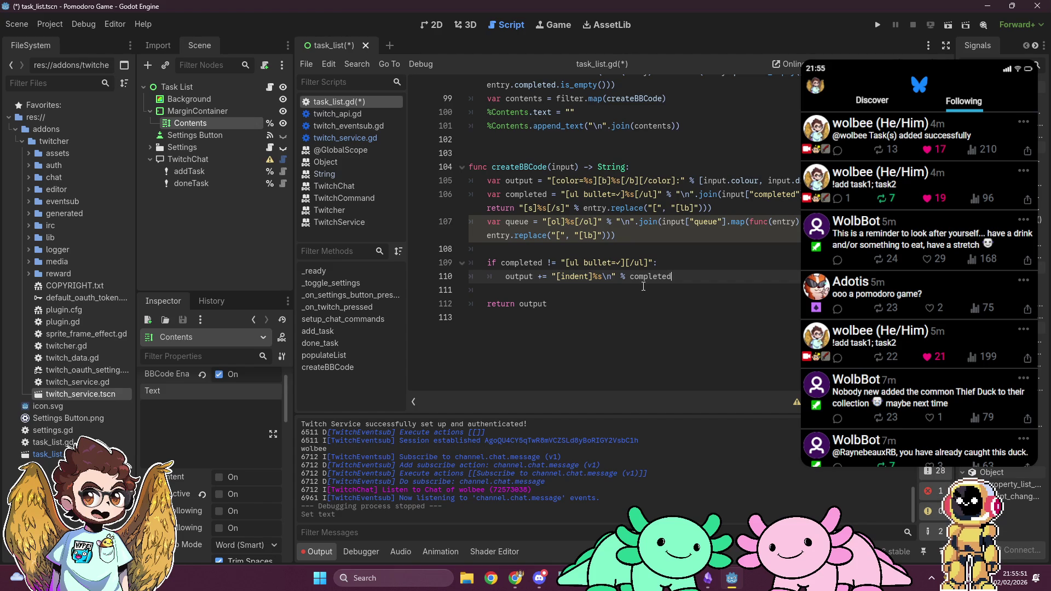
pyautogui.press('Return')
pyautogui.press('Return')
# Write the TODO case 'no completed tasks, don't add completed section' and remove the duplicate TODO line.
pyautogui.write('#')
pyautogui.write('TODO:')
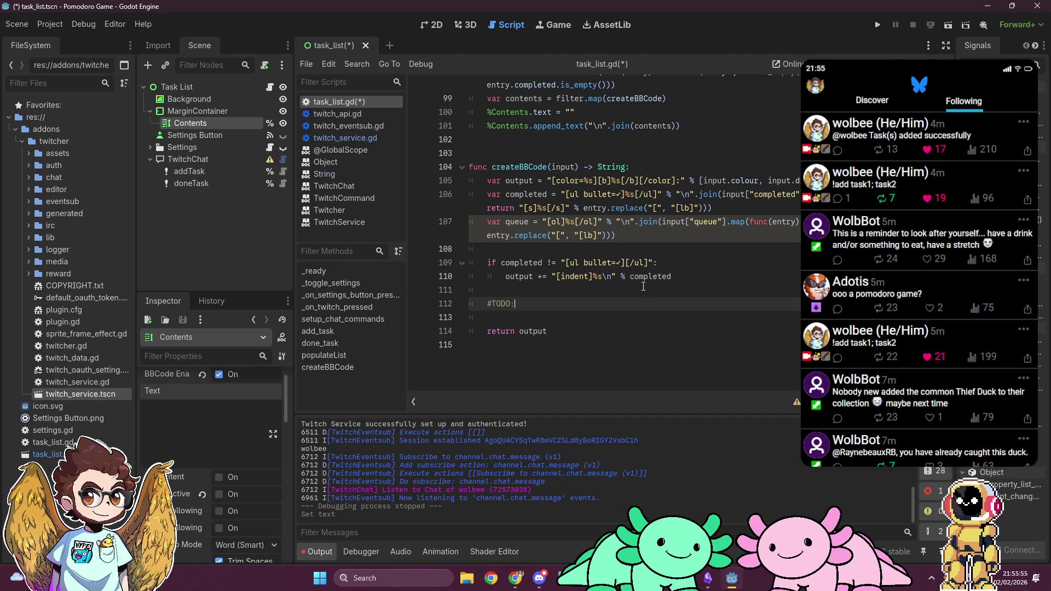
pyautogui.write(' if com')
pyautogui.write('pleted i')
pyautogui.press('BackSpace')
pyautogui.press('BackSpace')
pyautogui.press('BackSpace')
pyautogui.write('no completed tasks, don')
pyautogui.write("'t as")
pyautogui.write('d completed section')
pyautogui.press('Return')
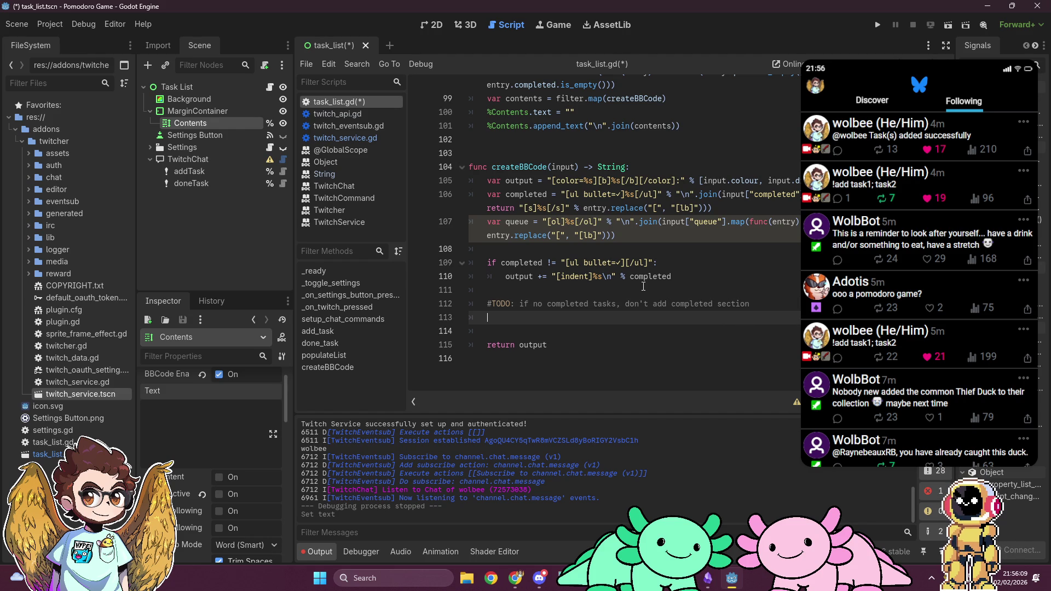
pyautogui.write('#TODO:')
pyautogui.hotkey('shift', 'Up')
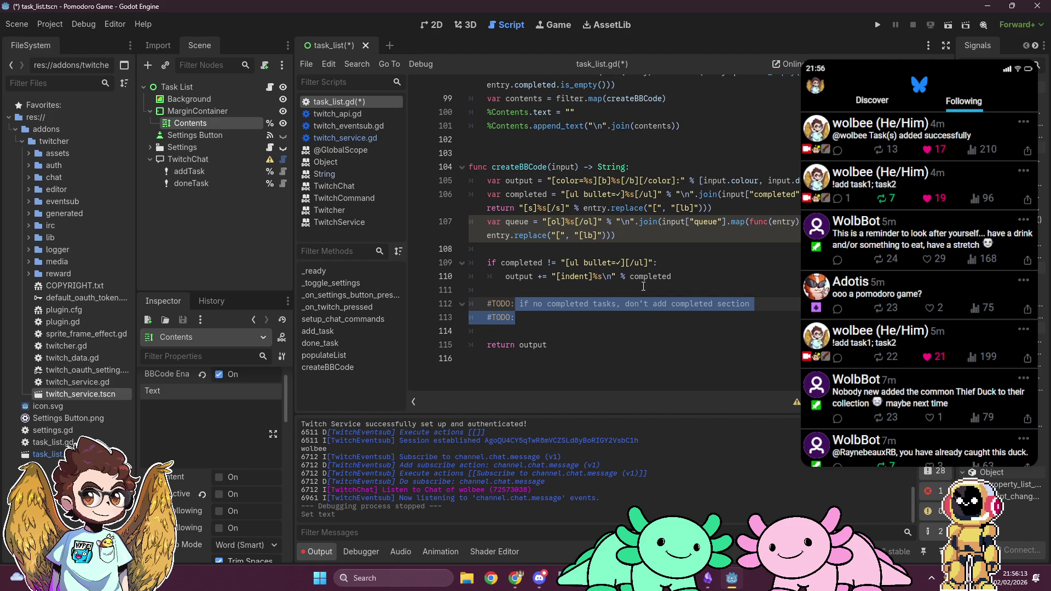
pyautogui.hotkey('shift', 'End')
pyautogui.press('BackSpace')
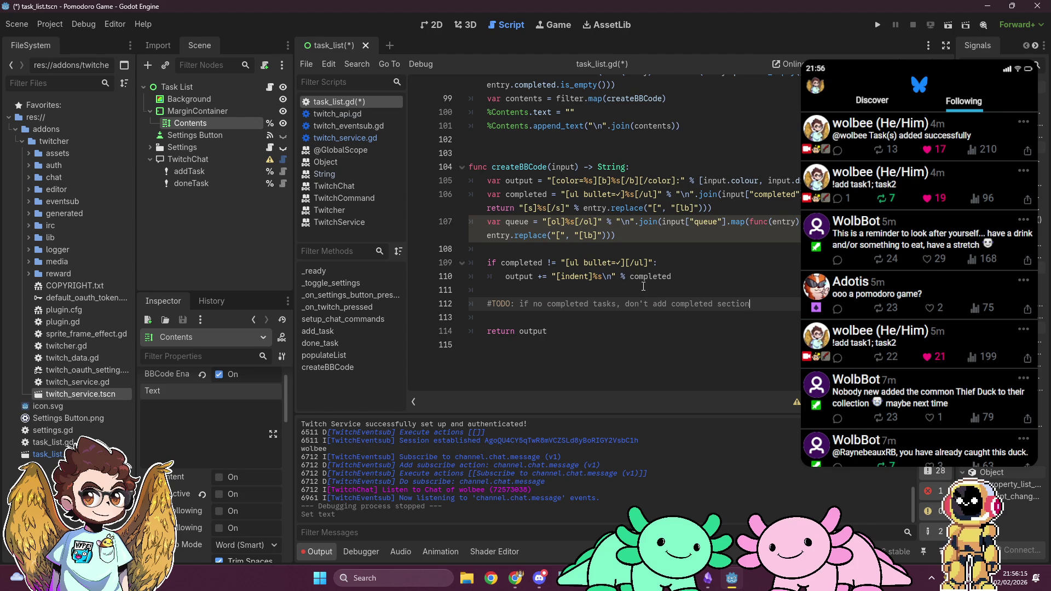
# Reword the comment to: only queue, only completed tasks, else add both.
pyautogui.write('if no ')
pyautogui.write('que')
pyautogui.write(' but queue')
pyautogui.write(',')
pyautogui.press('Return')
pyautogui.press('Delete')
pyautogui.press('Delete')
pyautogui.press('Delete')
pyautogui.press('BackSpace')
pyautogui.press('Delete')
pyautogui.press('Delete')
pyautogui.write('only')
pyautogui.hotkey('ctrl', 'BackSpace')
pyautogui.hotkey('ctrl', 'BackSpace')
pyautogui.write('queue')
pyautogui.hotkey('ctrl', 'BackSpace')
pyautogui.hotkey('ctrl', 'BackSpace')
pyautogui.write('completed')
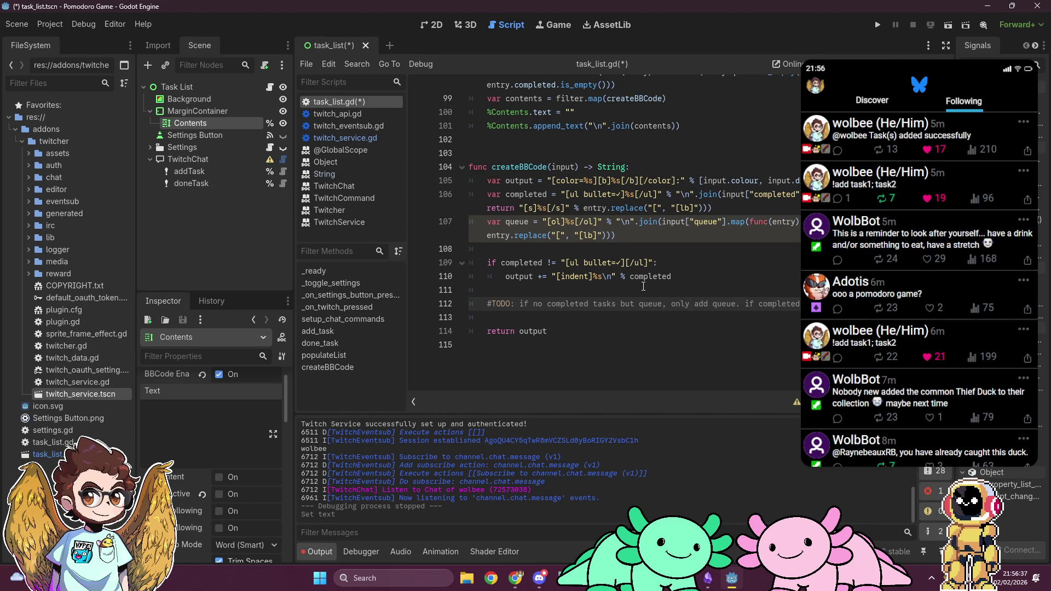
pyautogui.write(' queue, only add ')
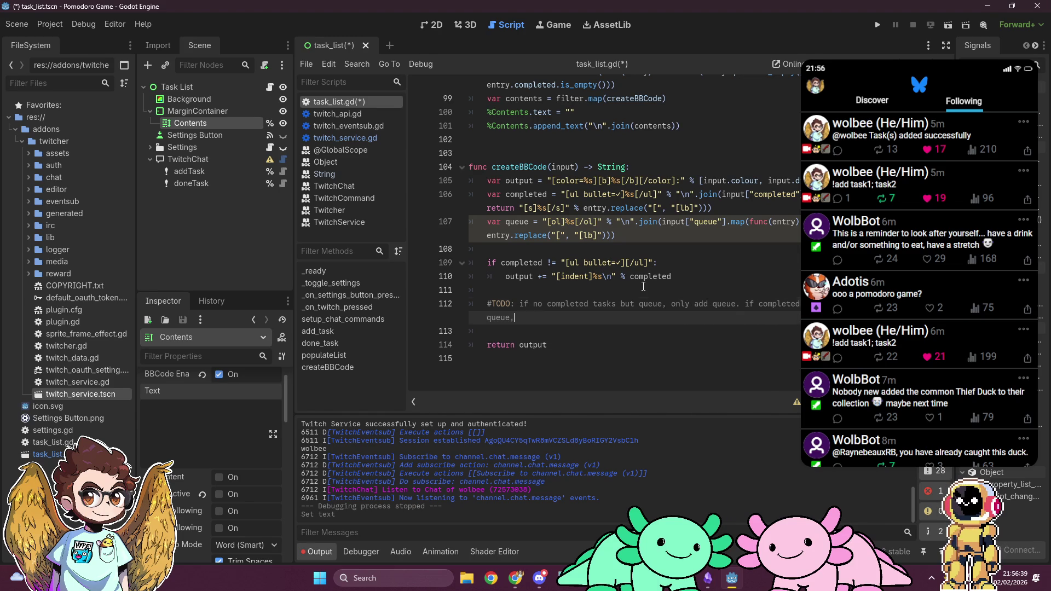
pyautogui.write('completed tasks.')
pyautogui.write(' else,')
pyautogui.press('BackSpace')
pyautogui.write('add both')
pyautogui.press('BackSpace')
pyautogui.press('BackSpace')
pyautogui.press('BackSpace')
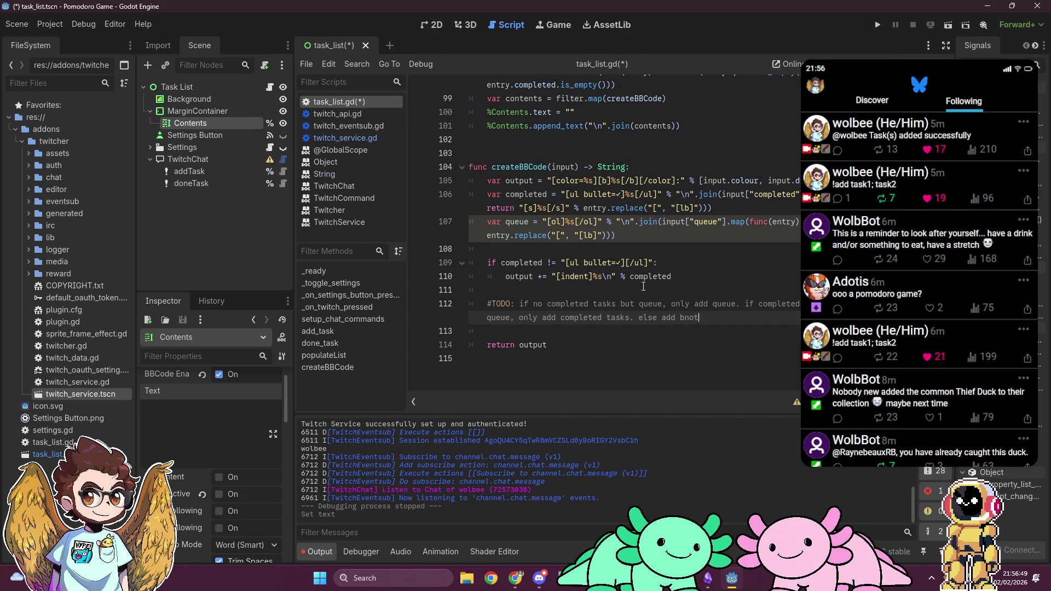
pyautogui.write('oth')
# Strip the [ul bullet=✓] wrapper from the completed line and delete the old empty-completed condition.
pyautogui.moveTo(562, 195); pyautogui.dragTo(677, 194)
pyautogui.press('BackSpace')
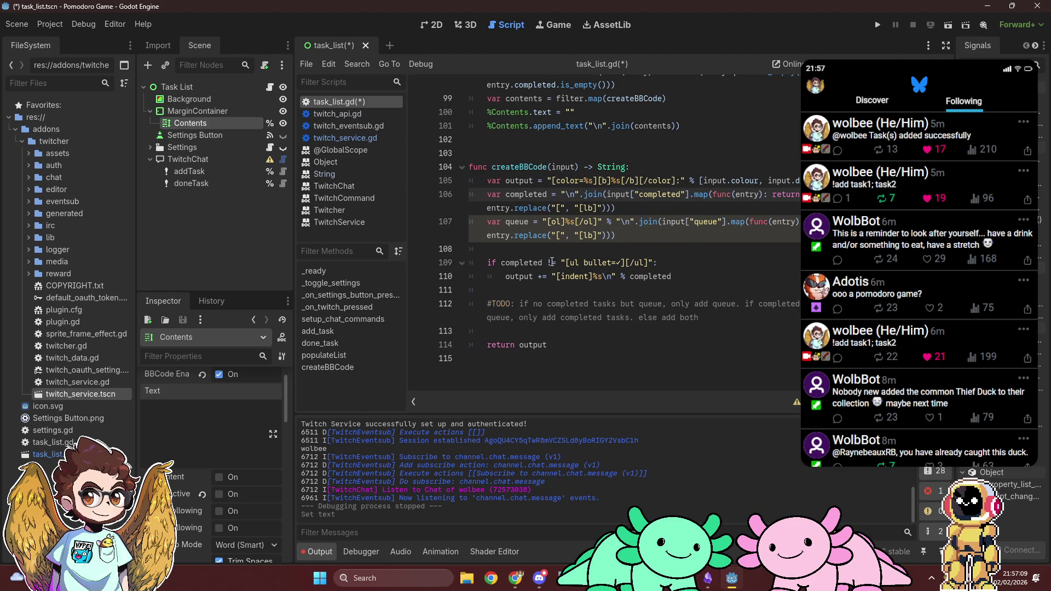
pyautogui.moveTo(549, 263); pyautogui.dragTo(652, 262)
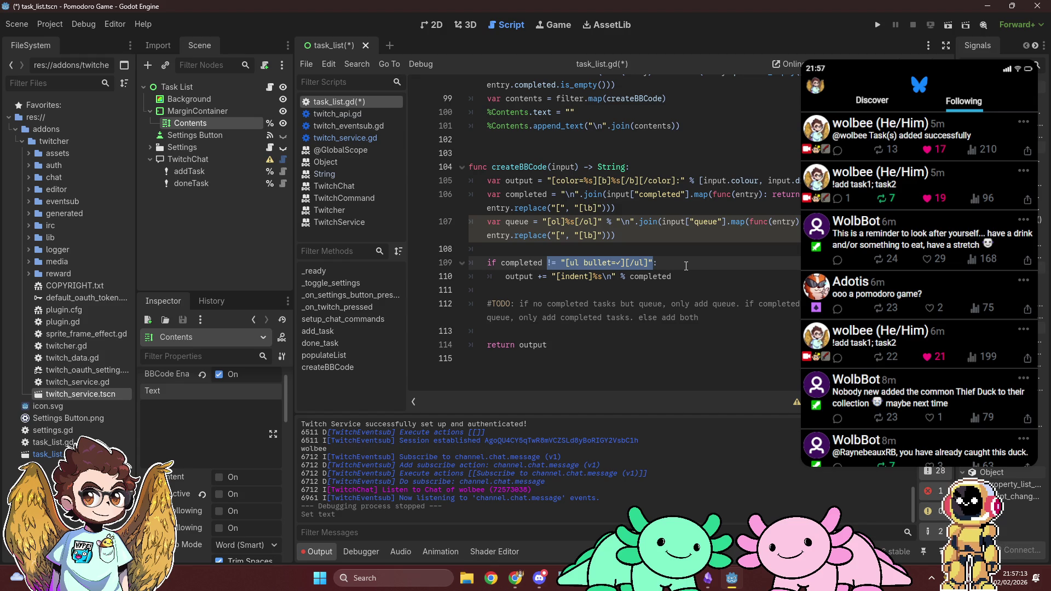
pyautogui.hotkey('shift', 'Down')
pyautogui.hotkey('shift', 'End')
pyautogui.press('BackSpace')
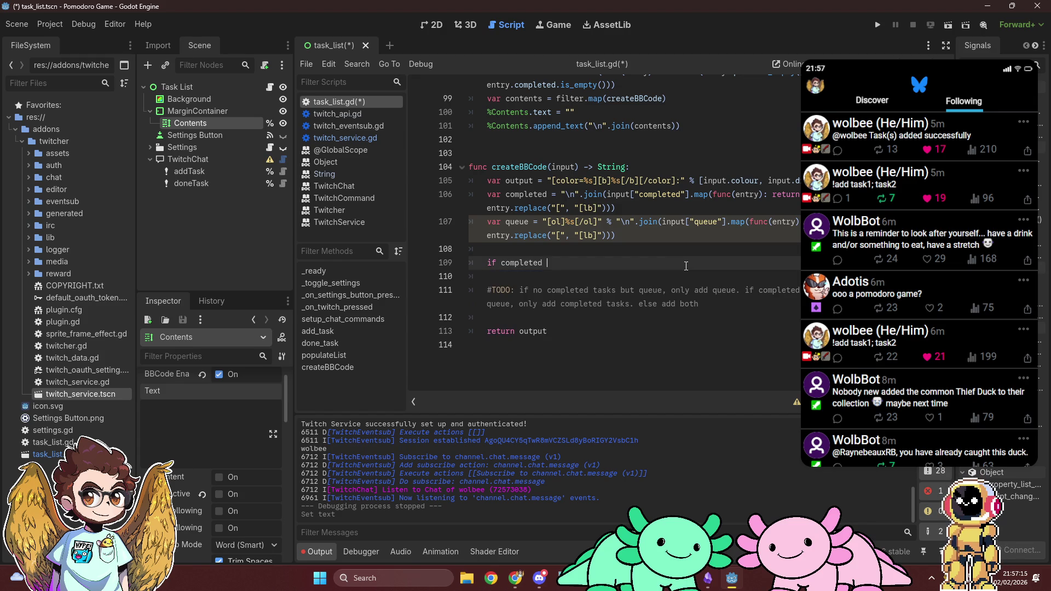
# Write the if branch: completed == "" and queue != "", with pass as its body.
pyautogui.write('== "":')
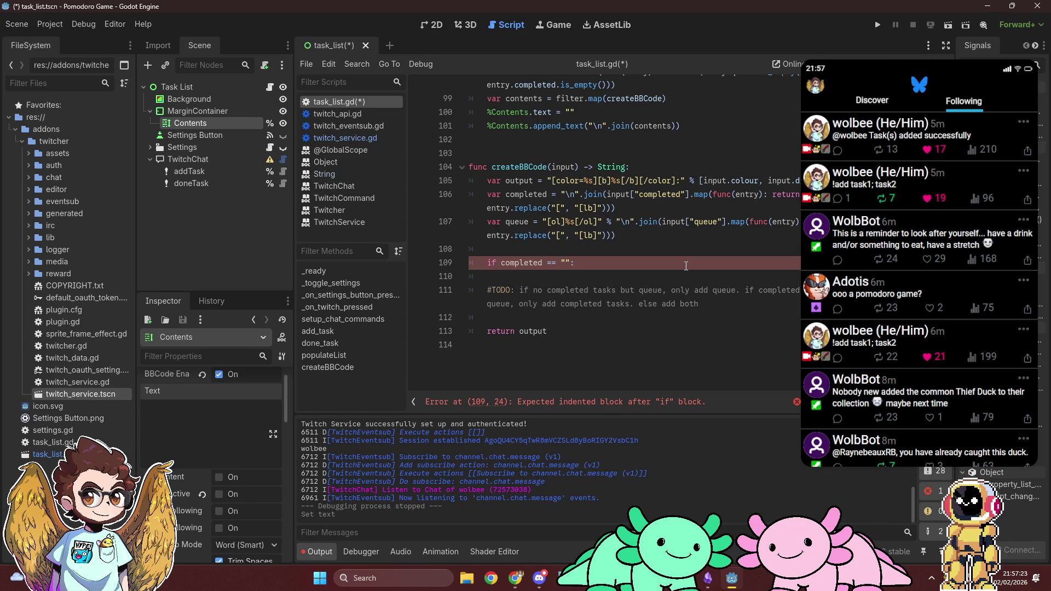
pyautogui.press('Left')
pyautogui.write('and queue != ""')
pyautogui.press('Return')
pyautogui.write('pass')
pyautogui.press('Return')
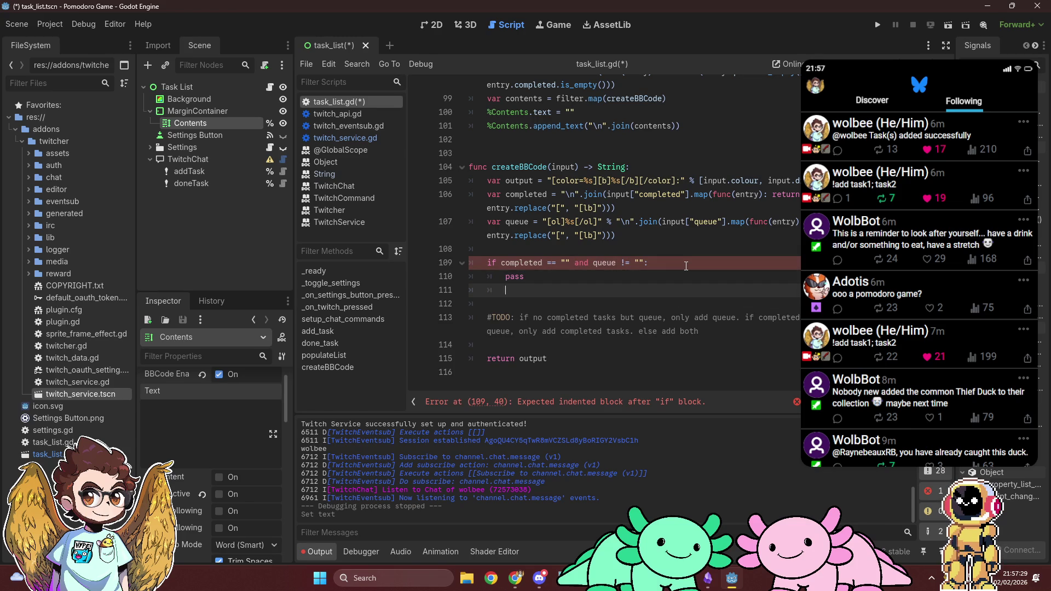
# Add elif completed != "" and queue == "" and an else branch, each with pass.
pyautogui.write('els')
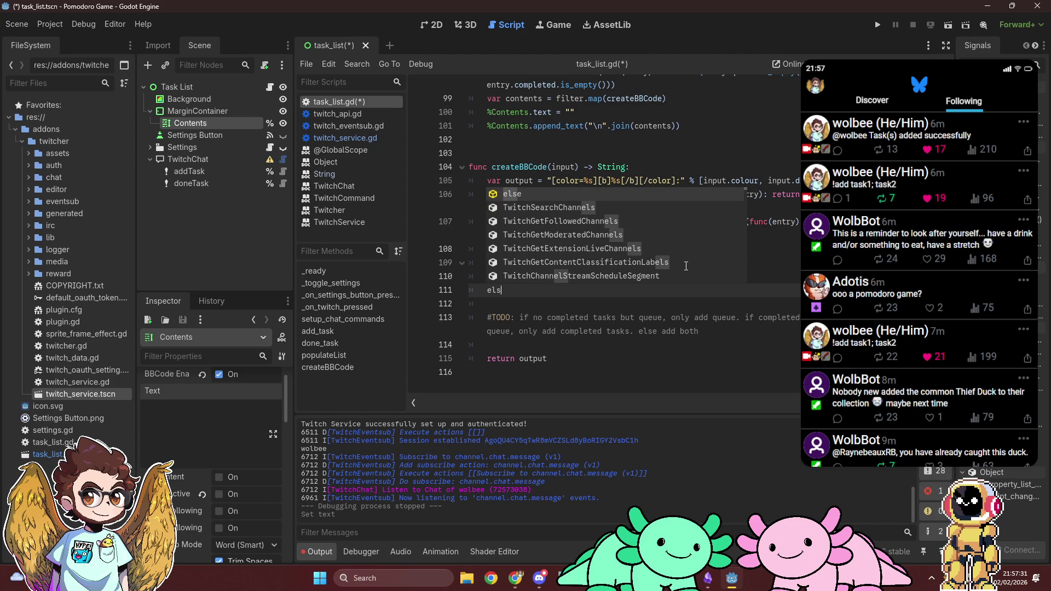
pyautogui.press('Return')
pyautogui.write('completed != "" and queue == ""')
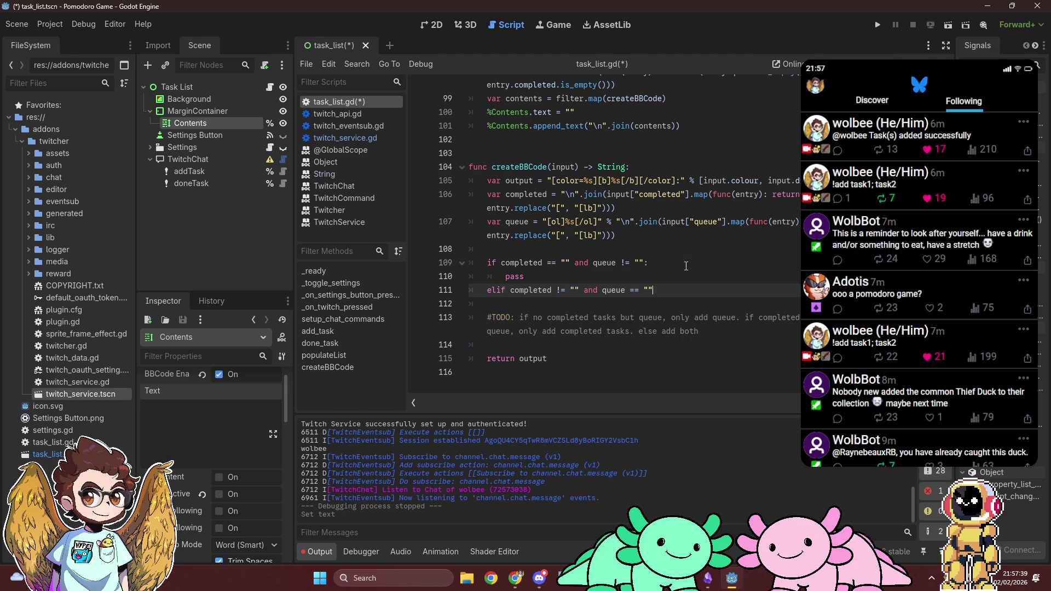
pyautogui.write(':')
pyautogui.press('Return')
pyautogui.write('pass')
pyautogui.press('Return')
pyautogui.write('else :')
pyautogui.press('Return')
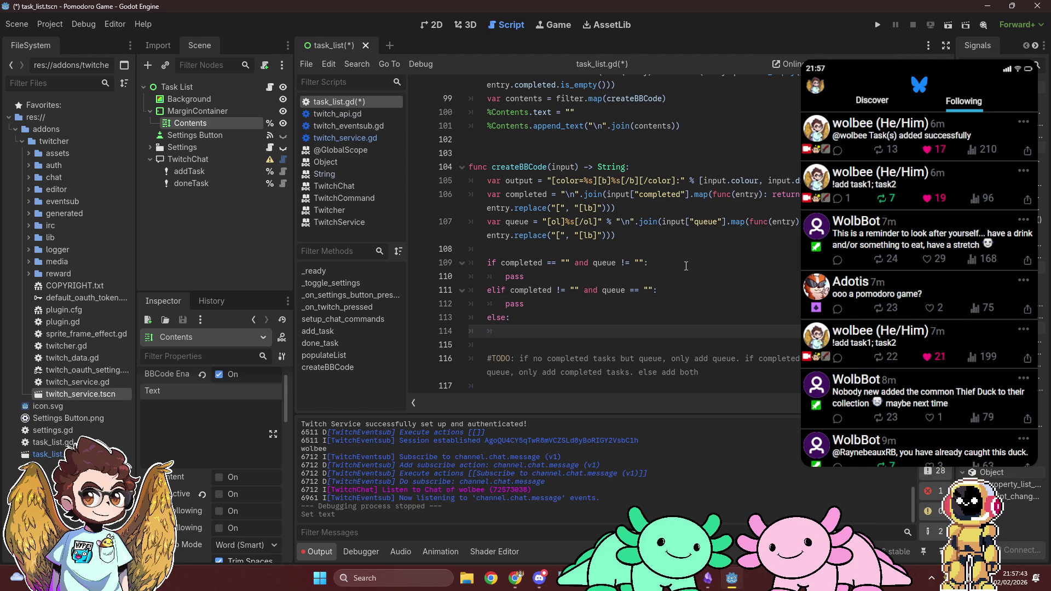
pyautogui.write('pass')
pyautogui.scroll(-1, 686, 266)
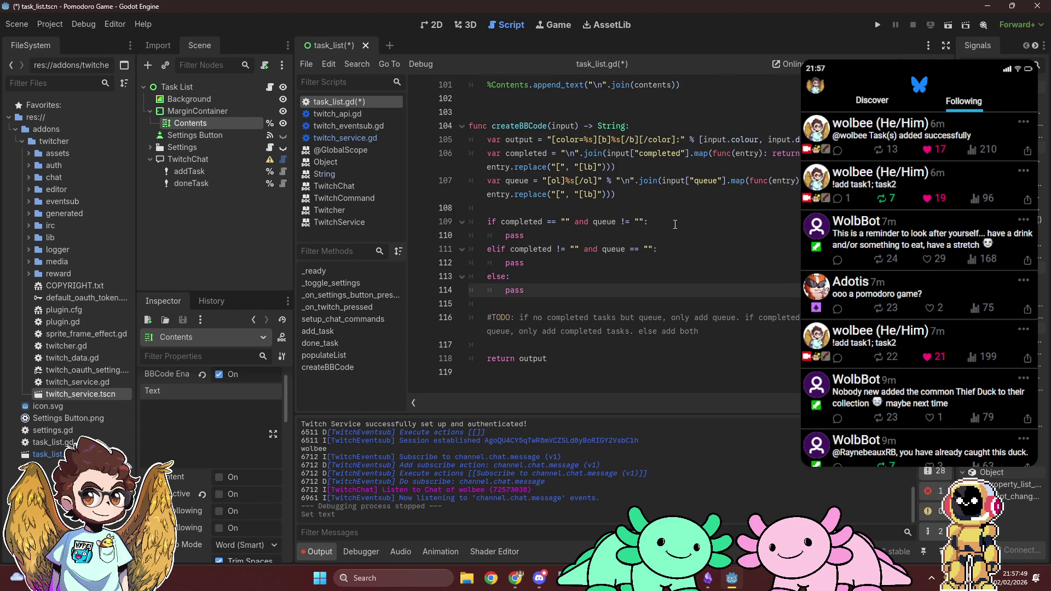
# Replace the elif's pass with output += "[ul bullet=✓]%s[/ul]" % completed.
pyautogui.click(681, 250)
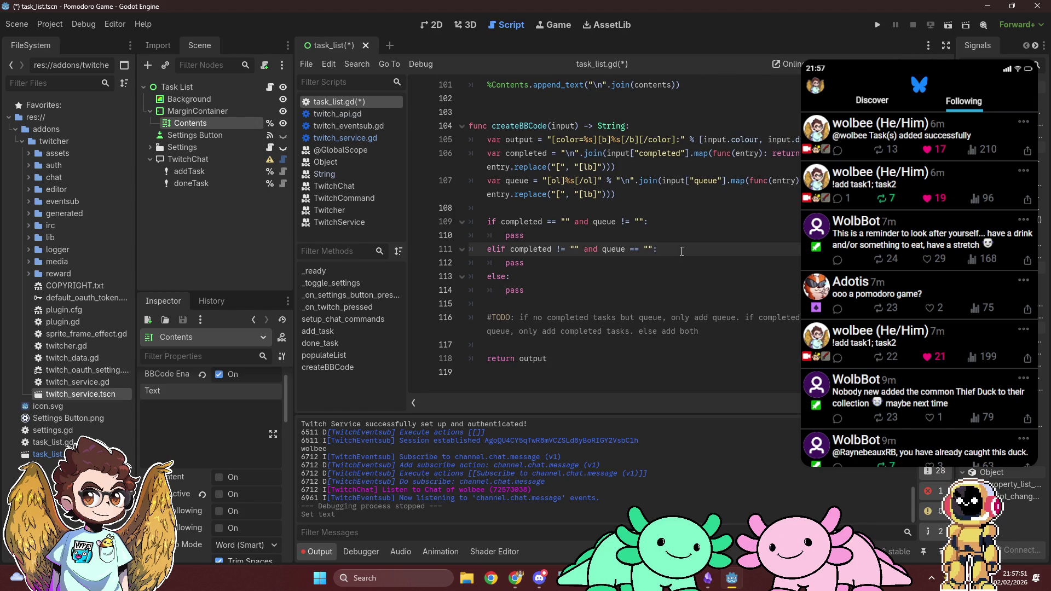
pyautogui.press('Return')
pyautogui.write('output +')
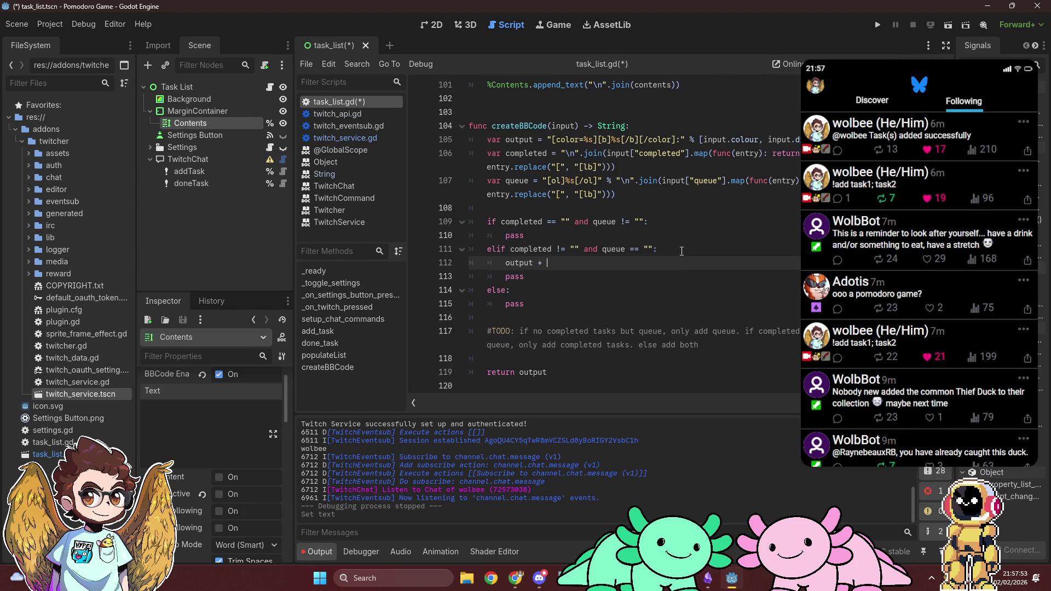
pyautogui.write('= "[ul bullet=✓]%s[/ul]" % completed')
pyautogui.hotkey('shift', 'Down')
pyautogui.press('BackSpace')
# Under the if, add output += the ordered-list wrapper % queue, moved from the queue line.
pyautogui.press('Up')
pyautogui.press('Up')
pyautogui.press('Up')
pyautogui.press('Return')
pyautogui.write('output +=')
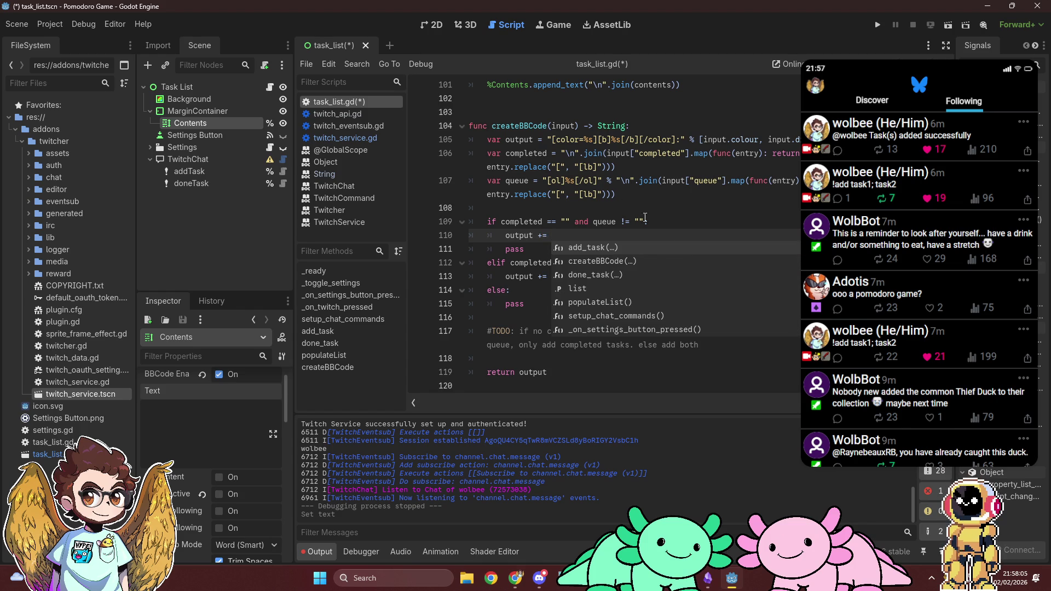
pyautogui.moveTo(543, 181); pyautogui.dragTo(616, 180)
pyautogui.hotkey('ctrl', 'x')
pyautogui.click(604, 235)
pyautogui.hotkey('ctrl', 'v')
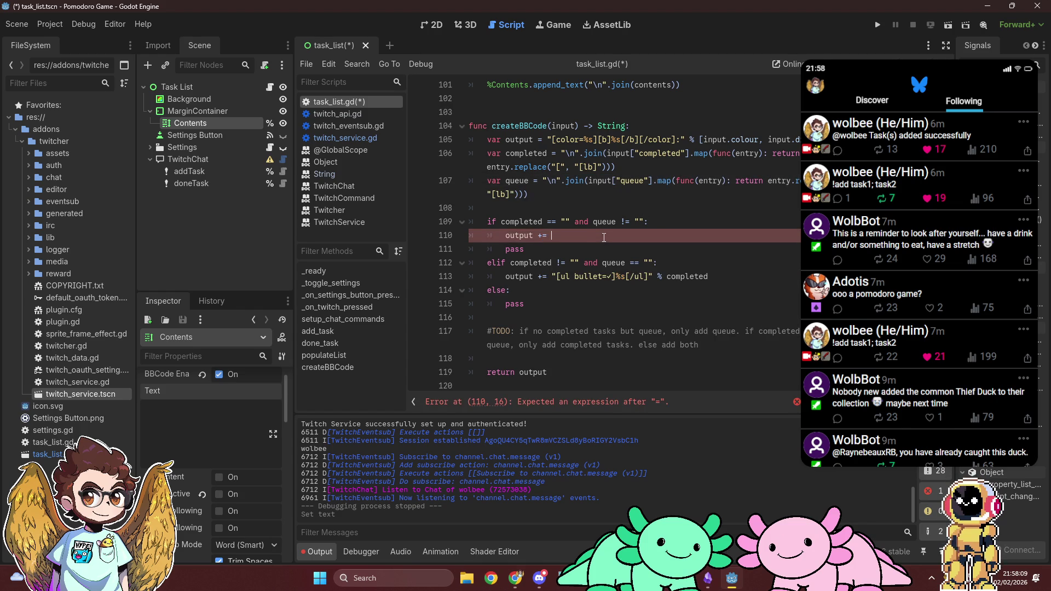
pyautogui.write('queue')
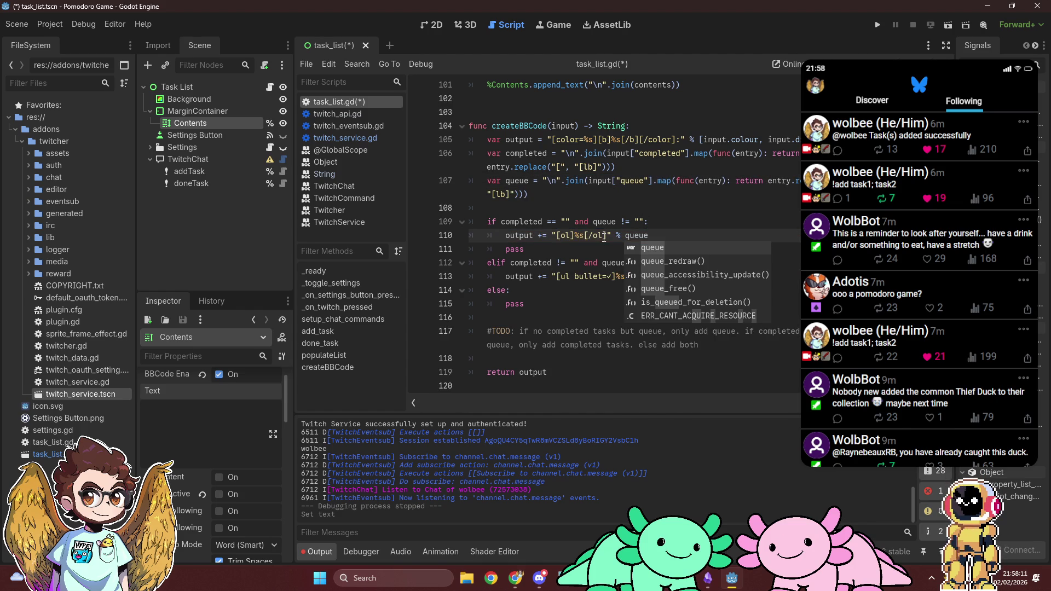
pyautogui.press('Escape')
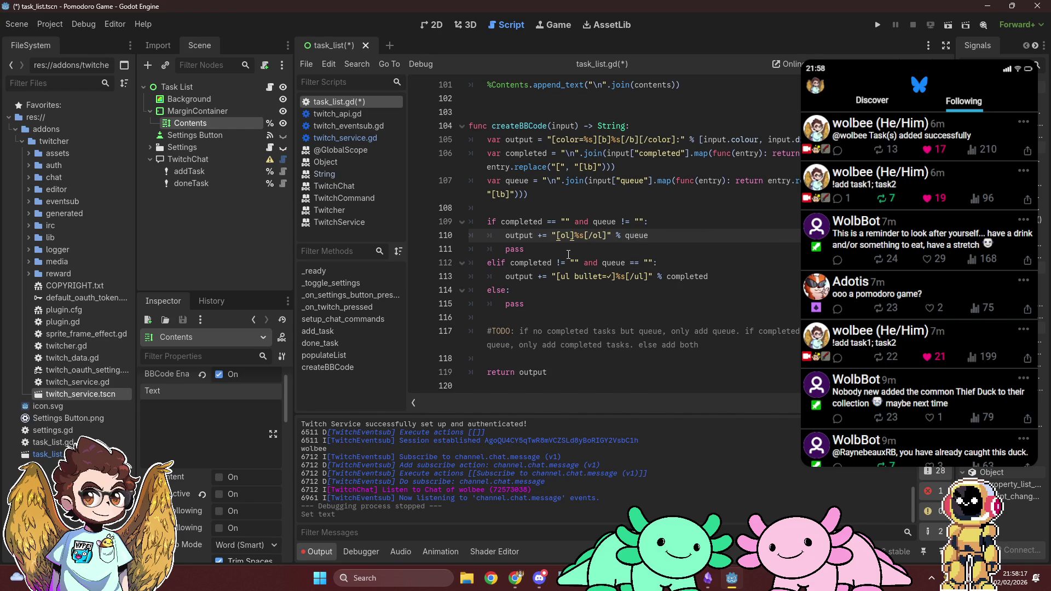
# Wrap both the ordered-list and bullet-list strings in [indent]...[/indent] tags.
pyautogui.click(563, 277)
pyautogui.write('[indent')
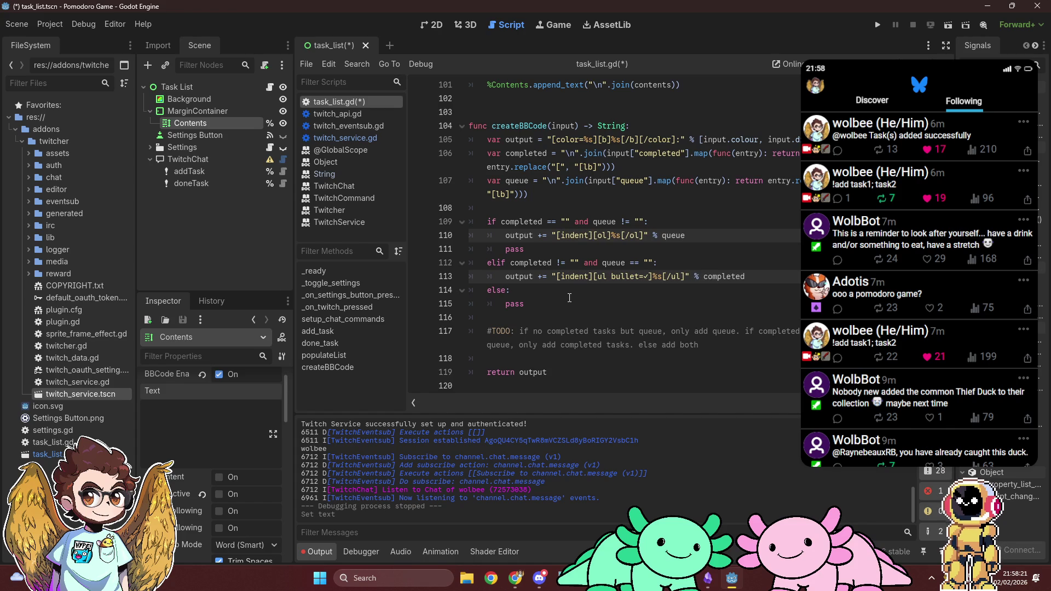
pyautogui.click(645, 240)
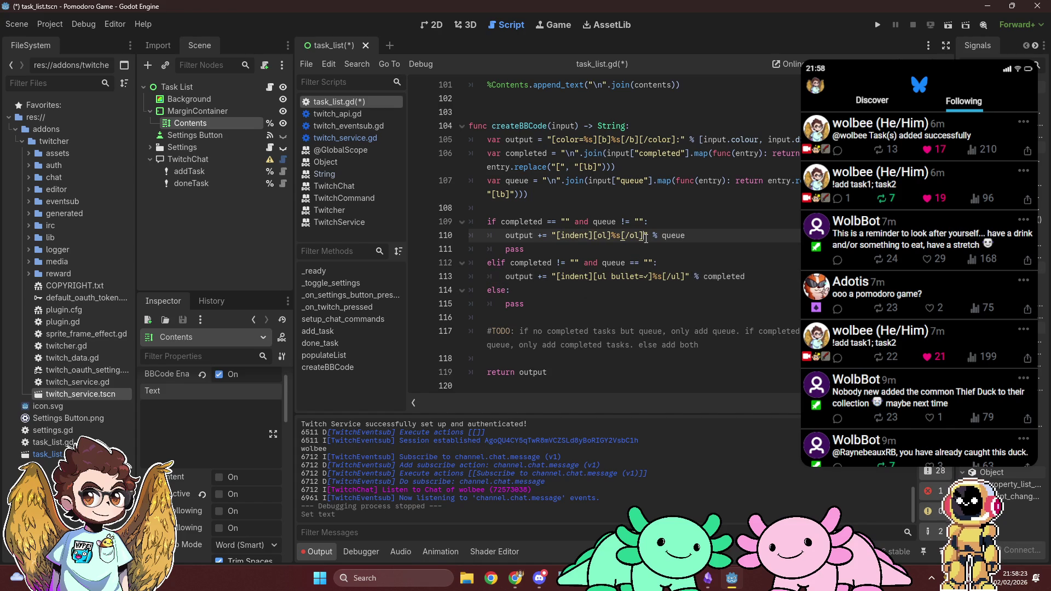
pyautogui.keyDown('alt'); pyautogui.click(686, 276); pyautogui.keyUp('alt')
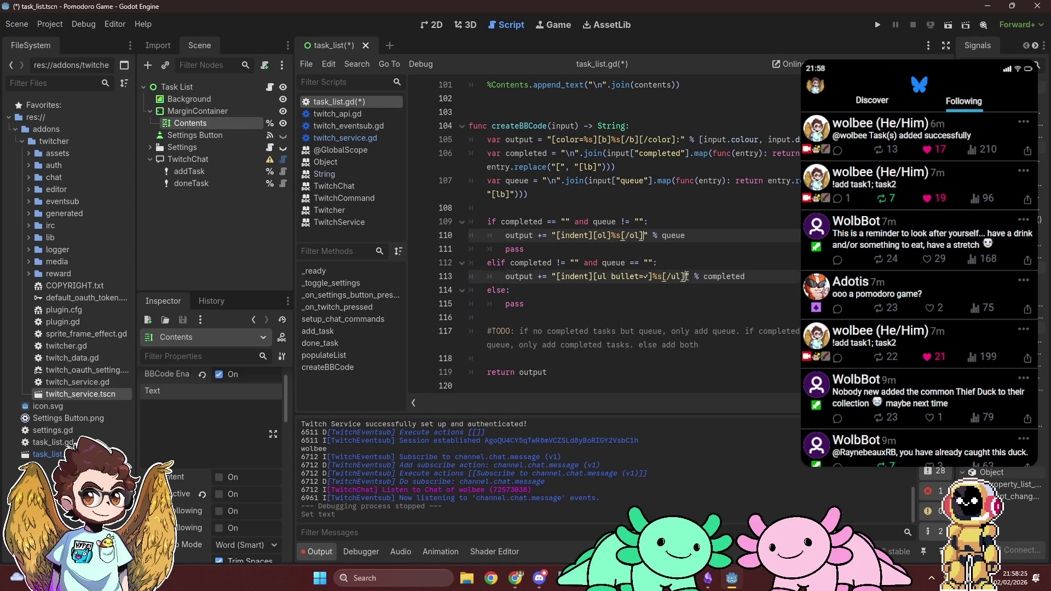
pyautogui.write('[/indent')
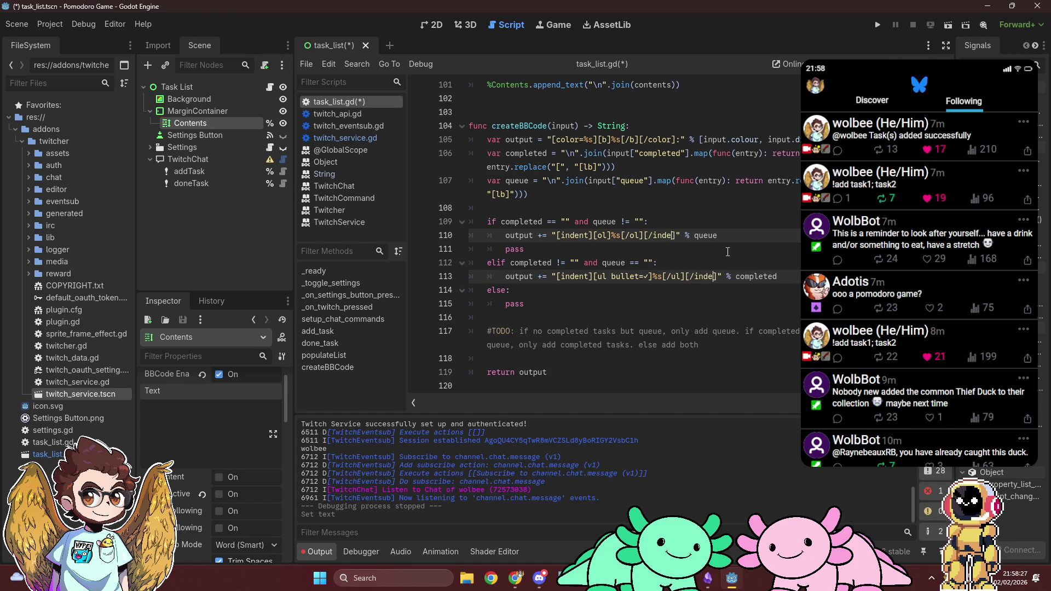
# Replace the else's pass with output += "[indent]...[/indent]" containing the ✓ bullet-list markup.
pyautogui.click(609, 301)
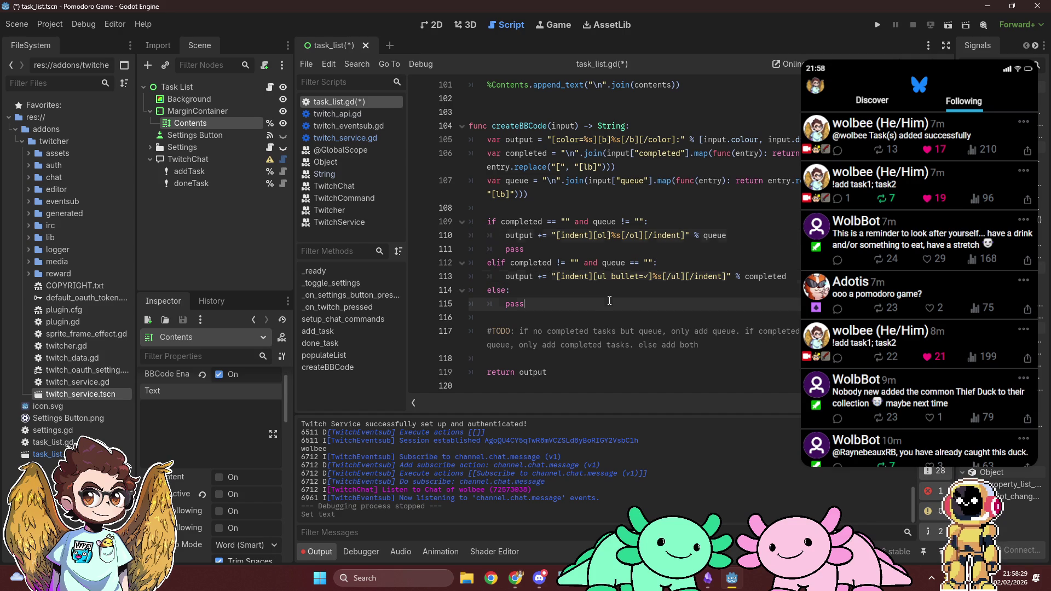
pyautogui.press('BackSpace')
pyautogui.press('BackSpace')
pyautogui.press('BackSpace')
pyautogui.write('output +=')
pyautogui.hotkey('ctrl', 'space')
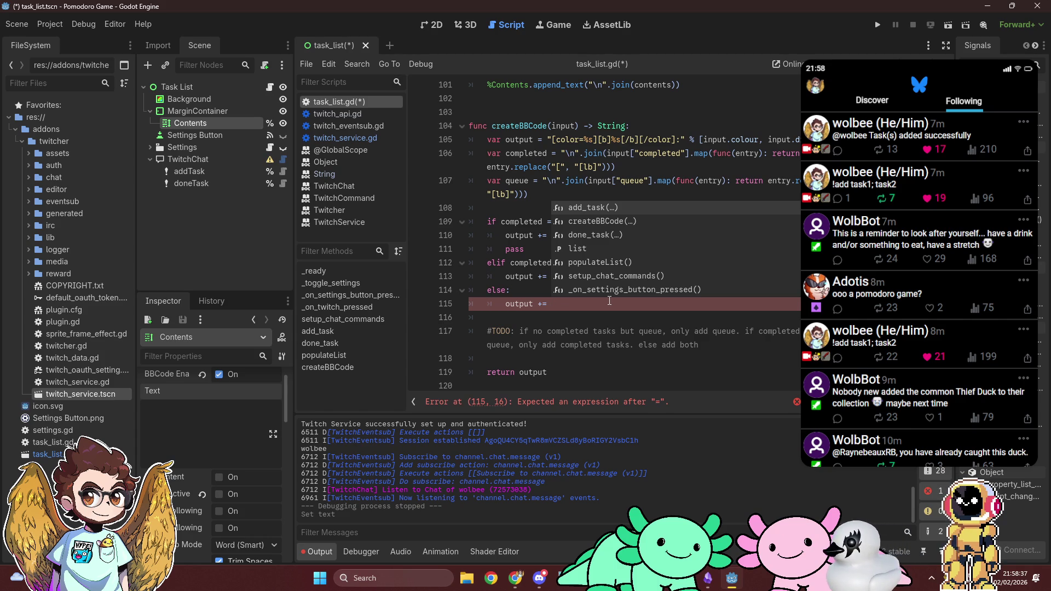
pyautogui.write('"[indent]')
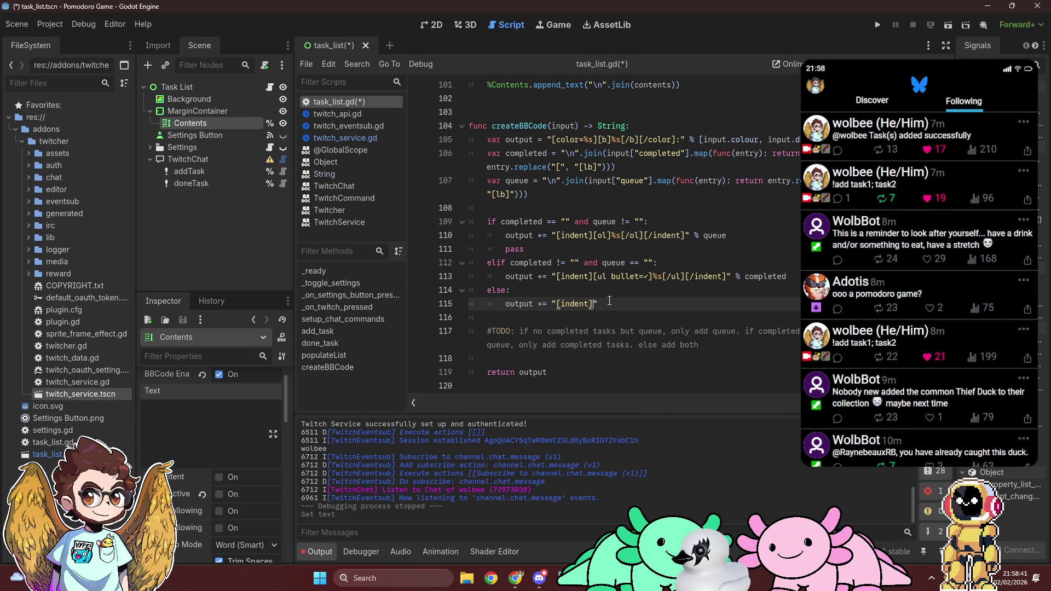
pyautogui.write('[/in')
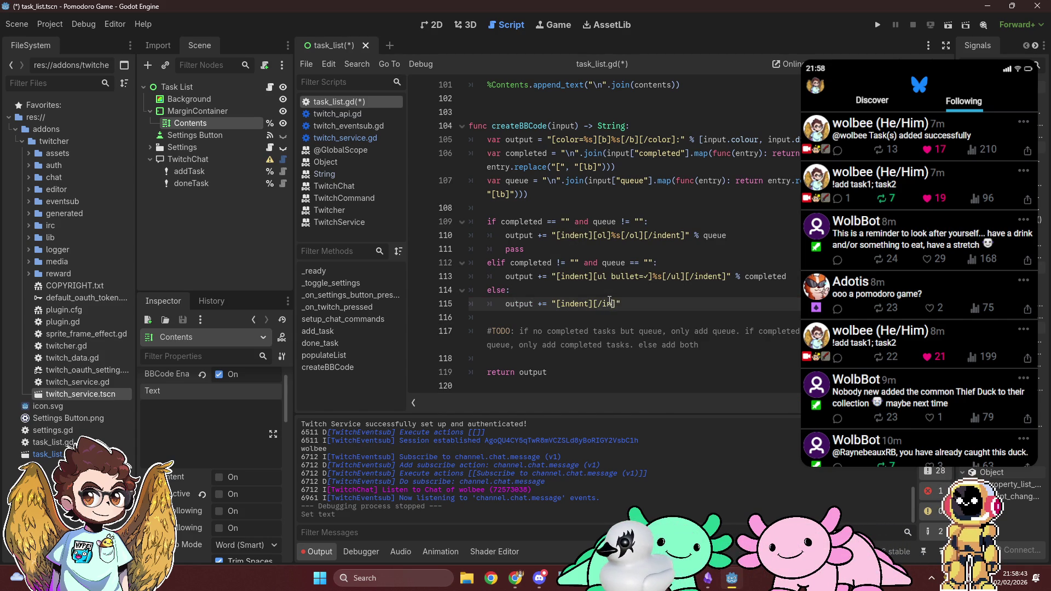
pyautogui.write('dent')
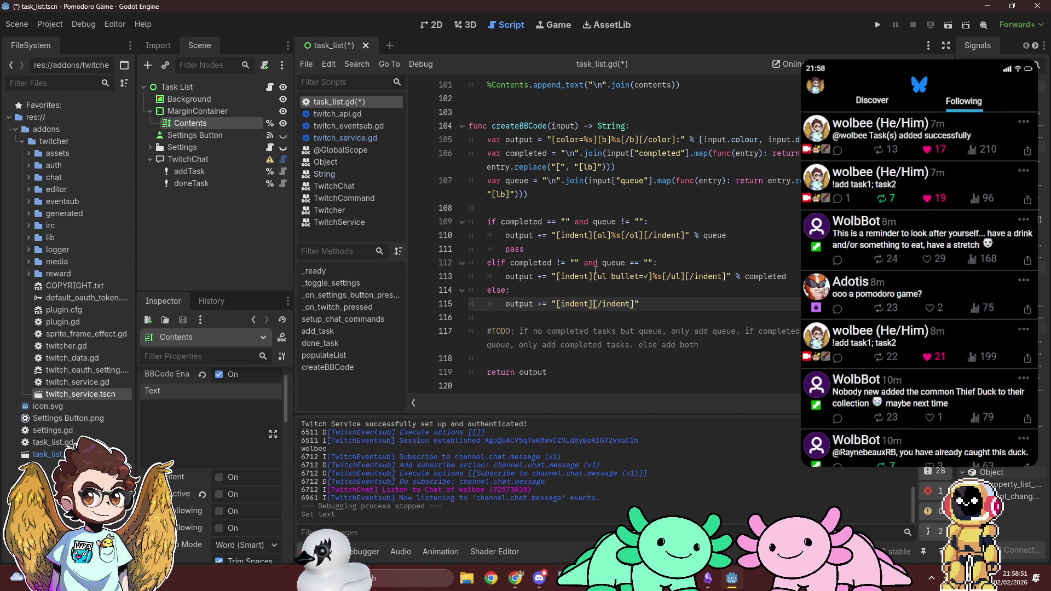
pyautogui.moveTo(593, 276); pyautogui.dragTo(685, 276)
pyautogui.hotkey('ctrl', 'c')
pyautogui.click(593, 304)
pyautogui.hotkey('ctrl', 'v')
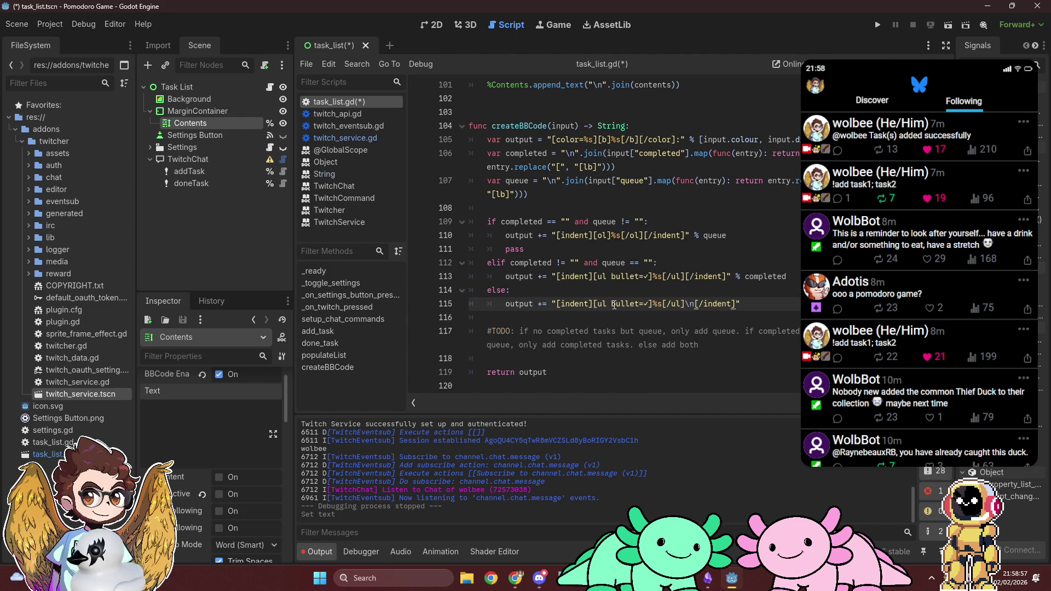
# Add the [ol]%s[/ol] numbered list to the else line with % [completed, queue], then save.
pyautogui.moveTo(593, 235); pyautogui.dragTo(643, 236)
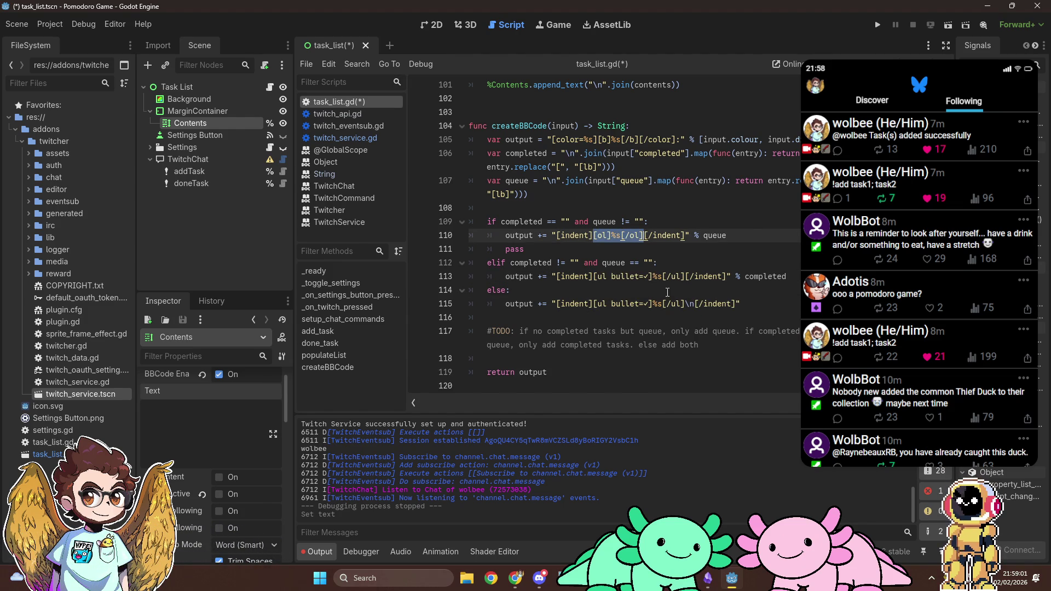
pyautogui.click(694, 304)
pyautogui.hotkey('ctrl', 'v')
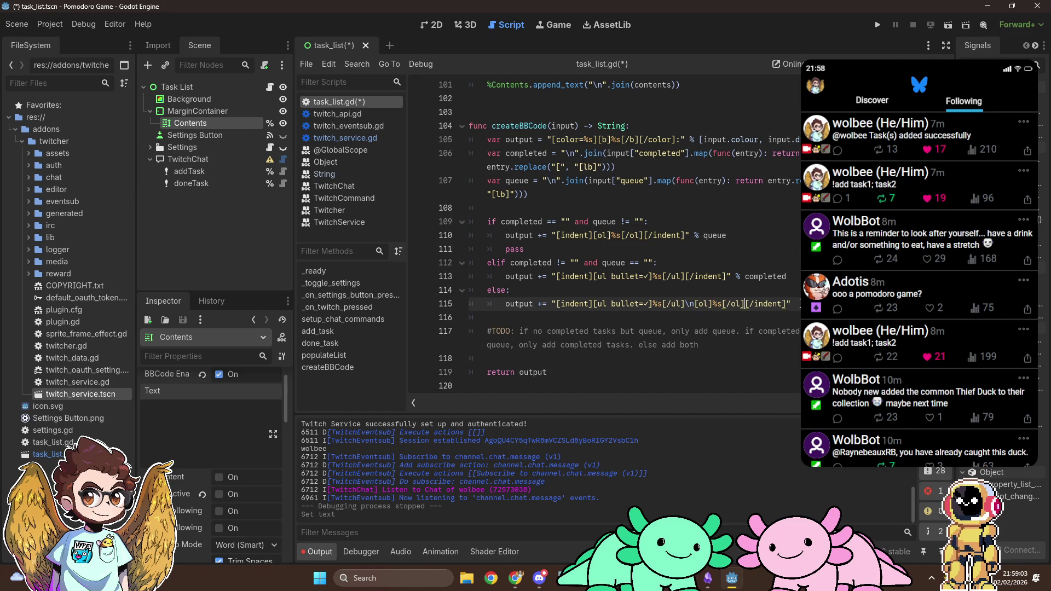
pyautogui.write('[')
pyautogui.write('completed, qu')
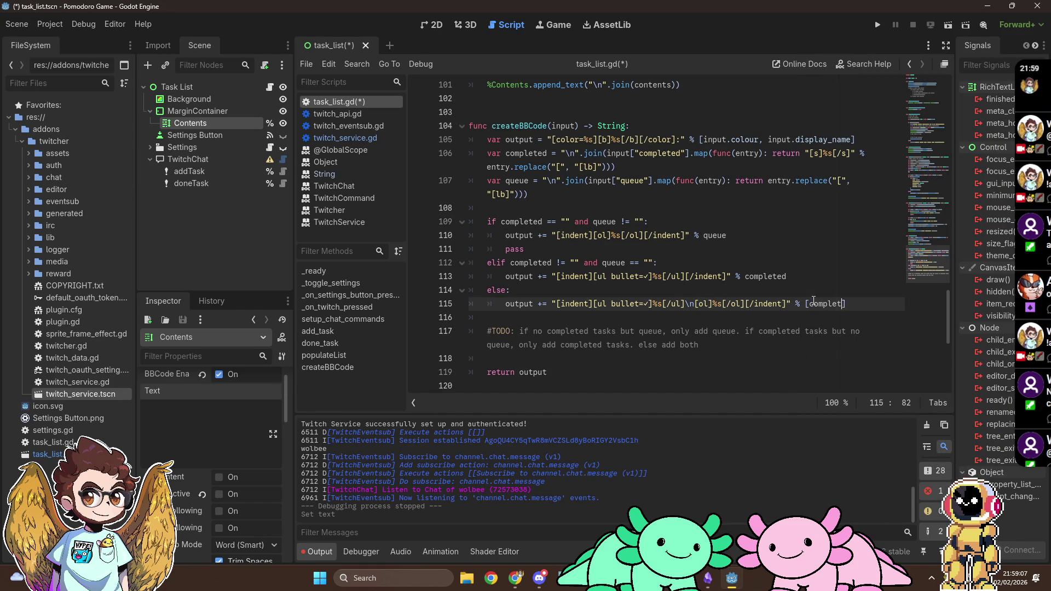
pyautogui.write('eue')
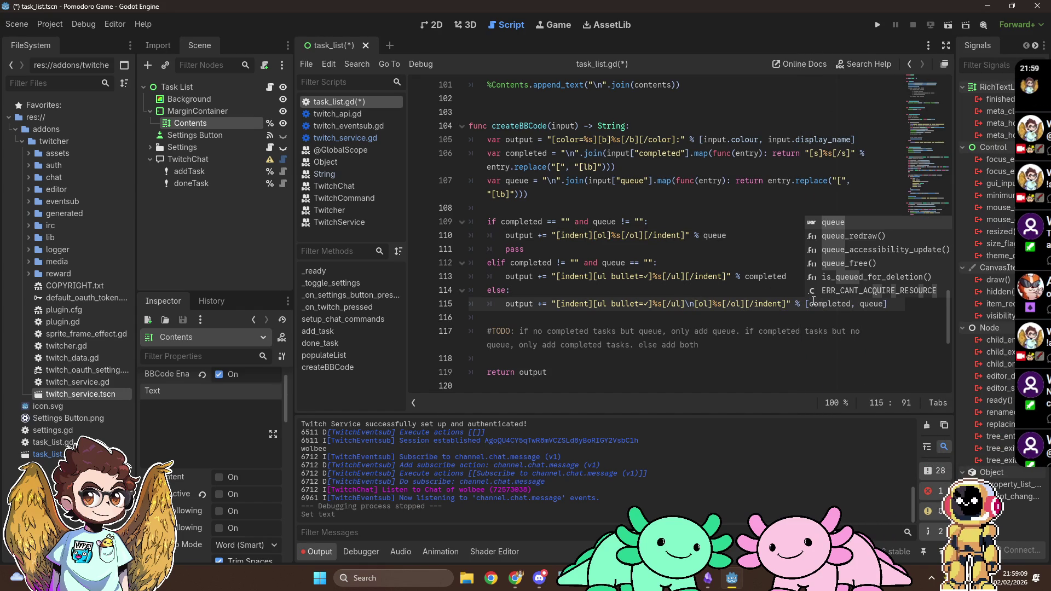
pyautogui.click(764, 276)
pyautogui.hotkey('ctrl', 's')
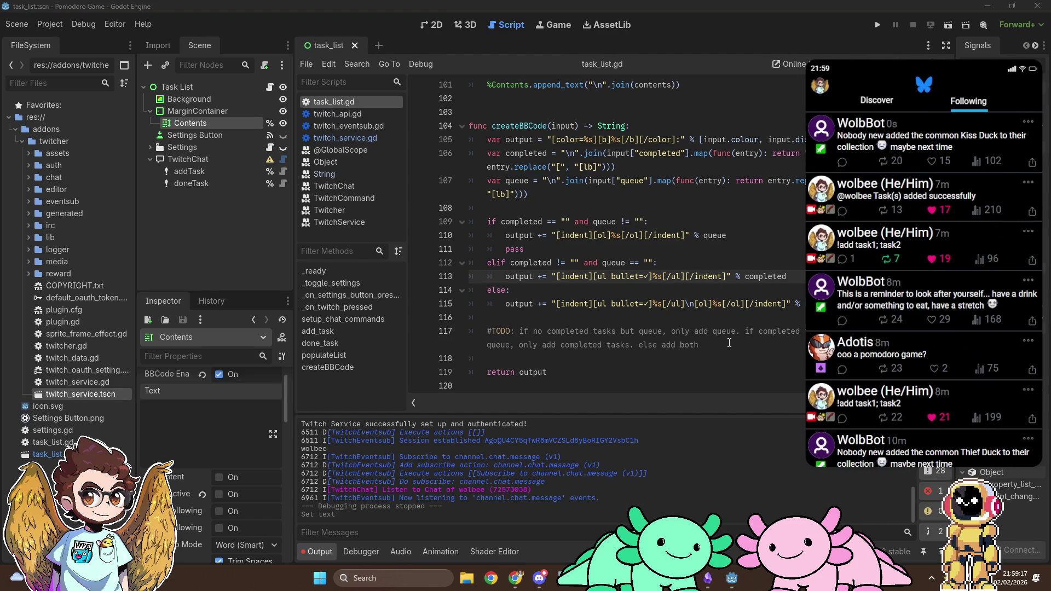
pyautogui.press('Up')
pyautogui.press('Up')
pyautogui.press('Up')
pyautogui.press('Down')
pyautogui.press('Down')
pyautogui.press('Down')
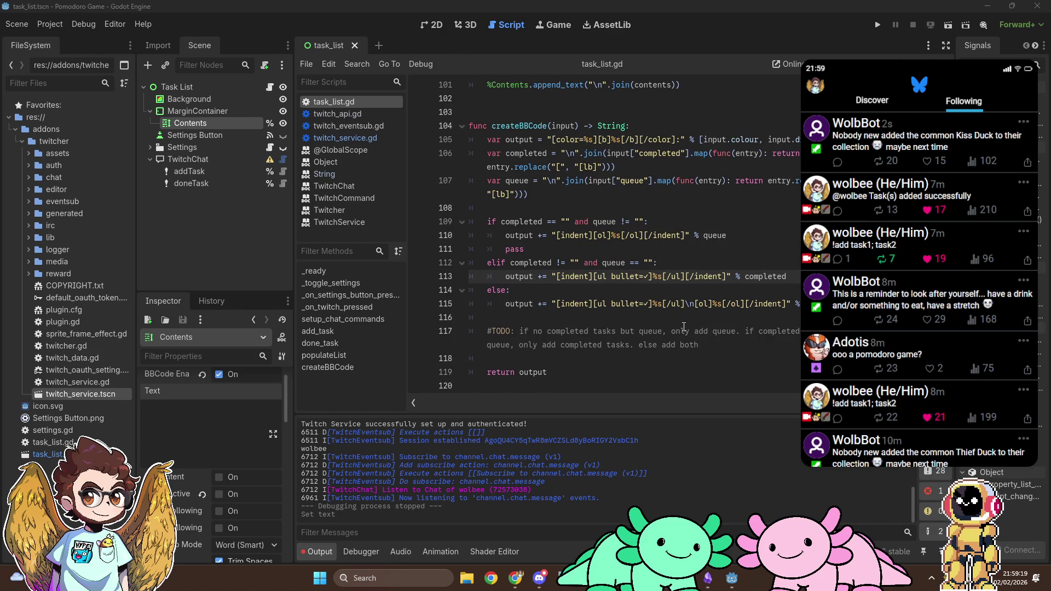
pyautogui.click(717, 343)
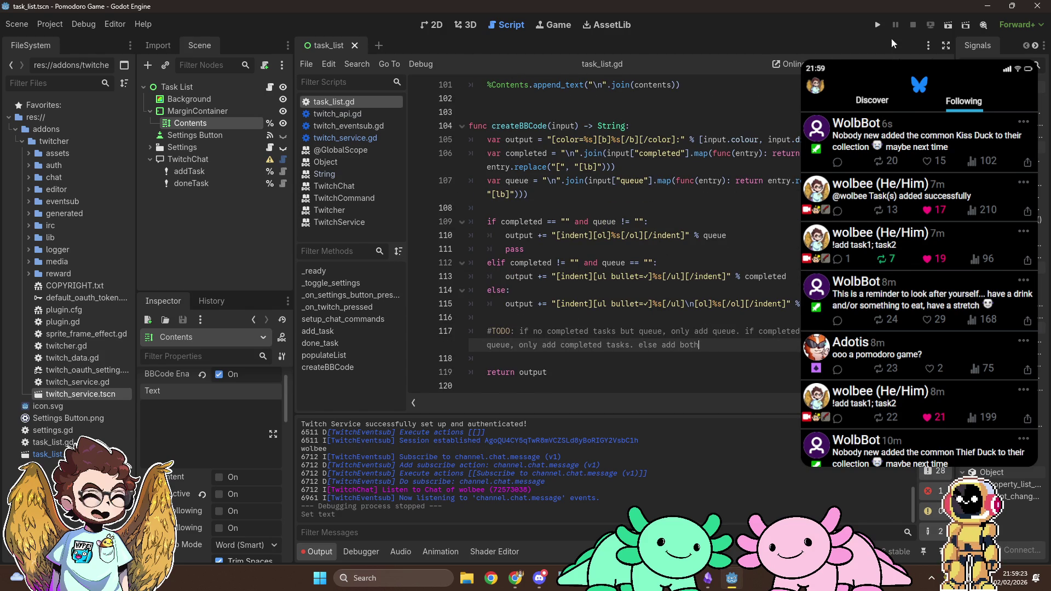
# Run the project, let the Twitcher login succeed in Chrome, and return to Godot.
pyautogui.click(879, 25)
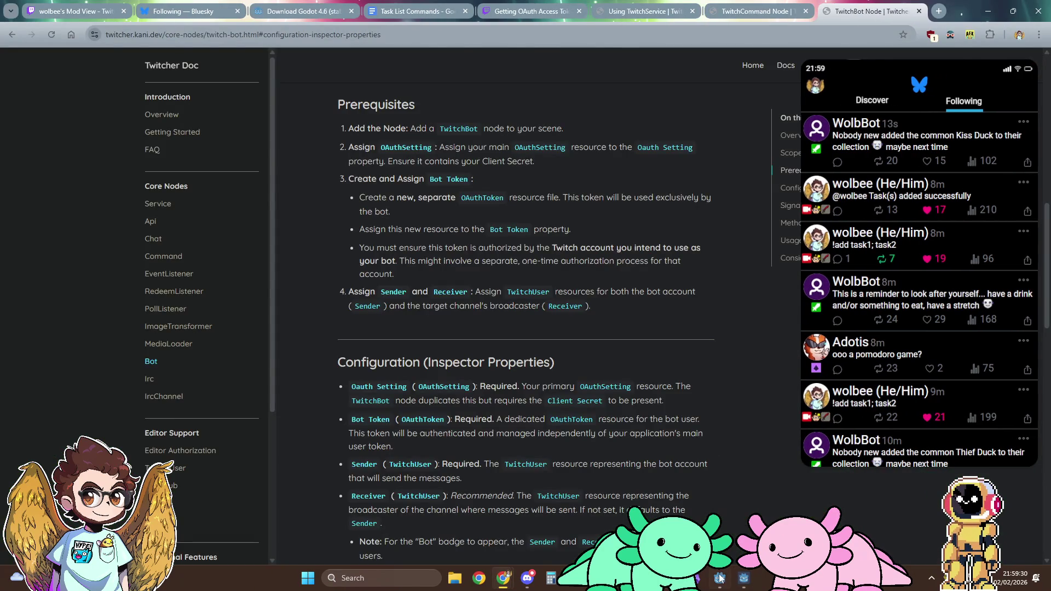
pyautogui.click(719, 578)
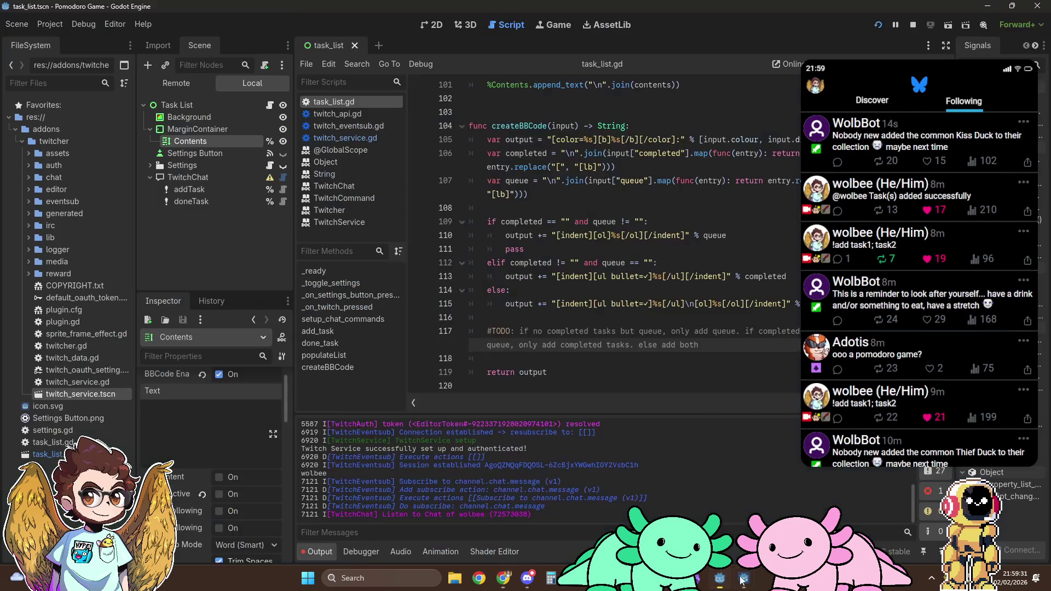
# Bring up the running Pomodoro Game window to check the per-user coloured task lists.
pyautogui.click(745, 579)
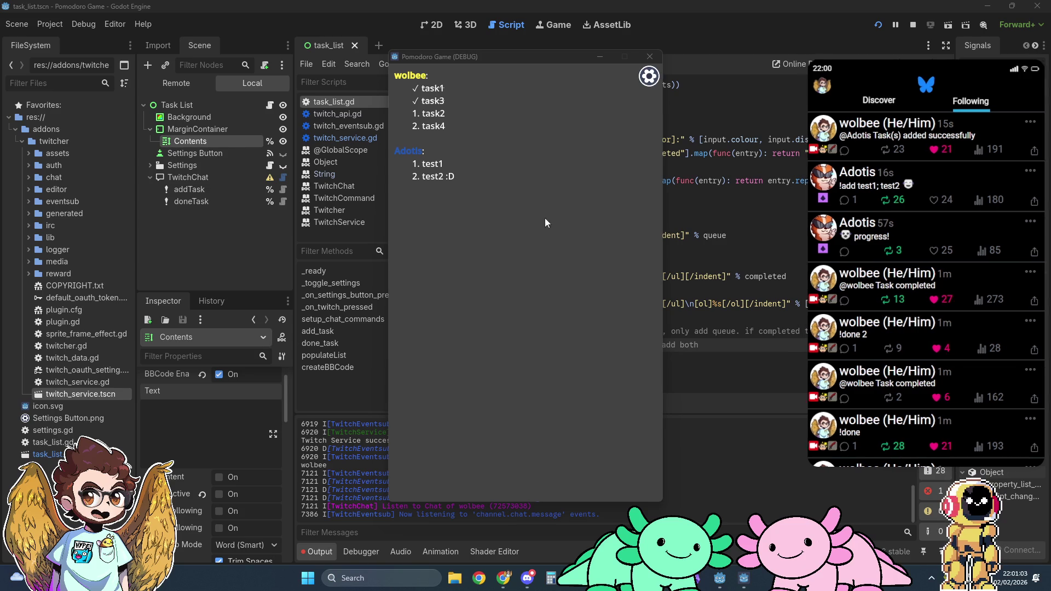
# Inspect the running game's Contents node through the Remote scene tree and the Inspector.
pyautogui.click(174, 83)
pyautogui.click(199, 228)
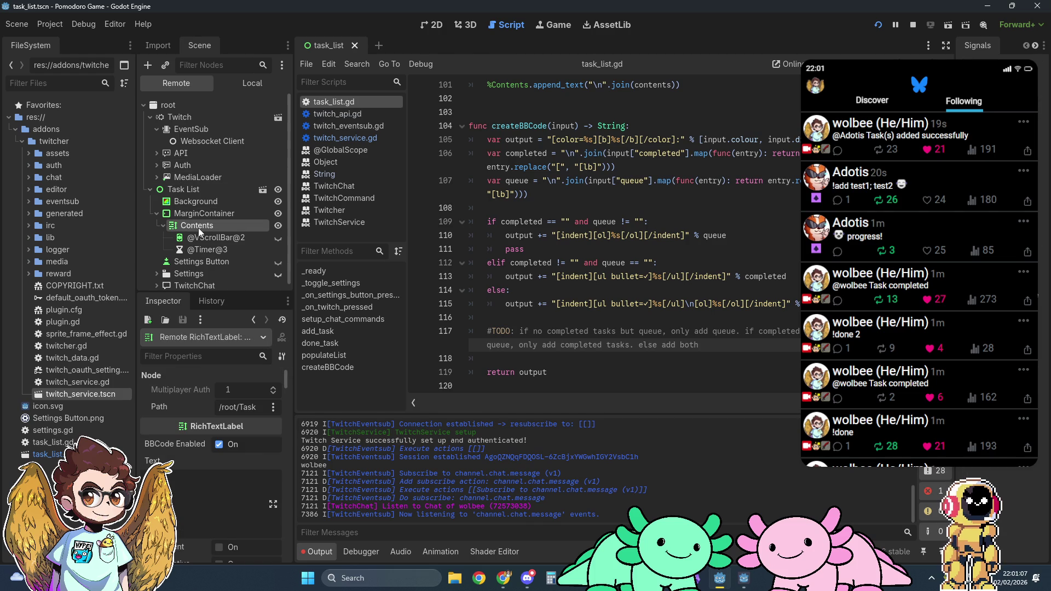
pyautogui.scroll(-5, 200, 435)
pyautogui.scroll(-10, 196, 429)
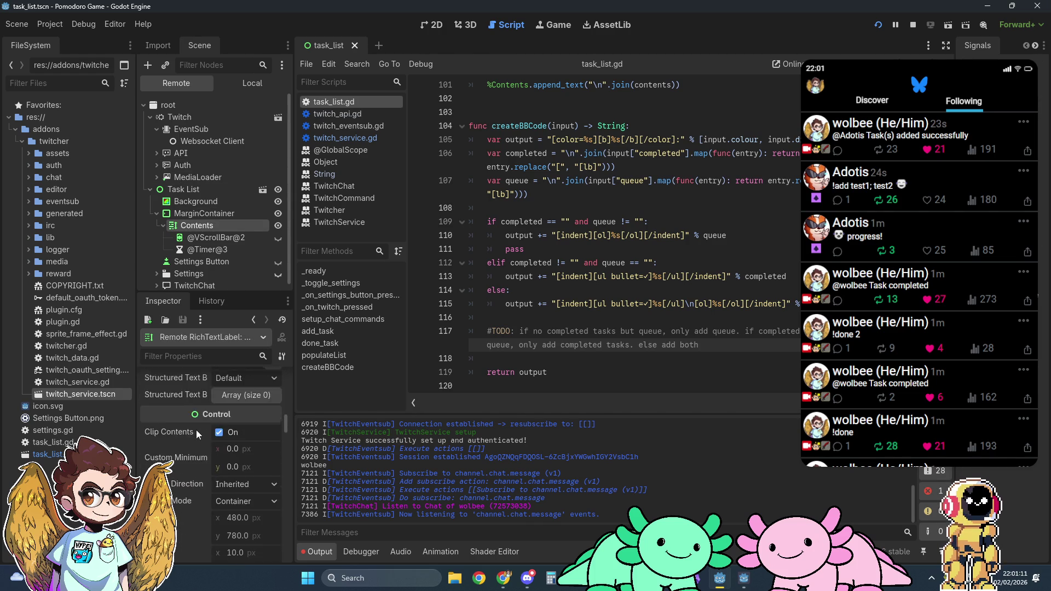
pyautogui.scroll(-10, 196, 429)
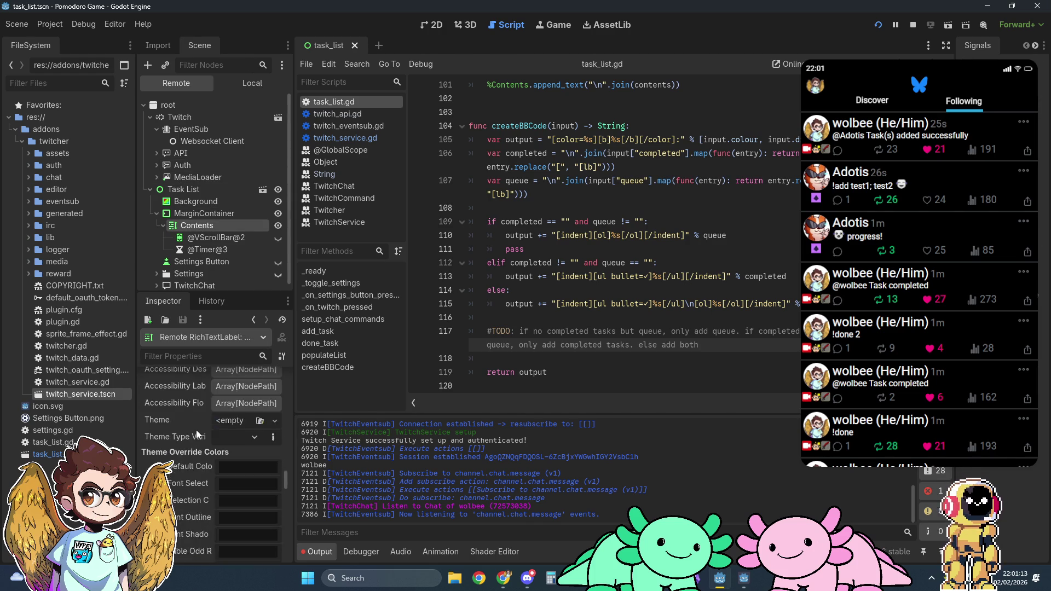
pyautogui.scroll(-10, 196, 429)
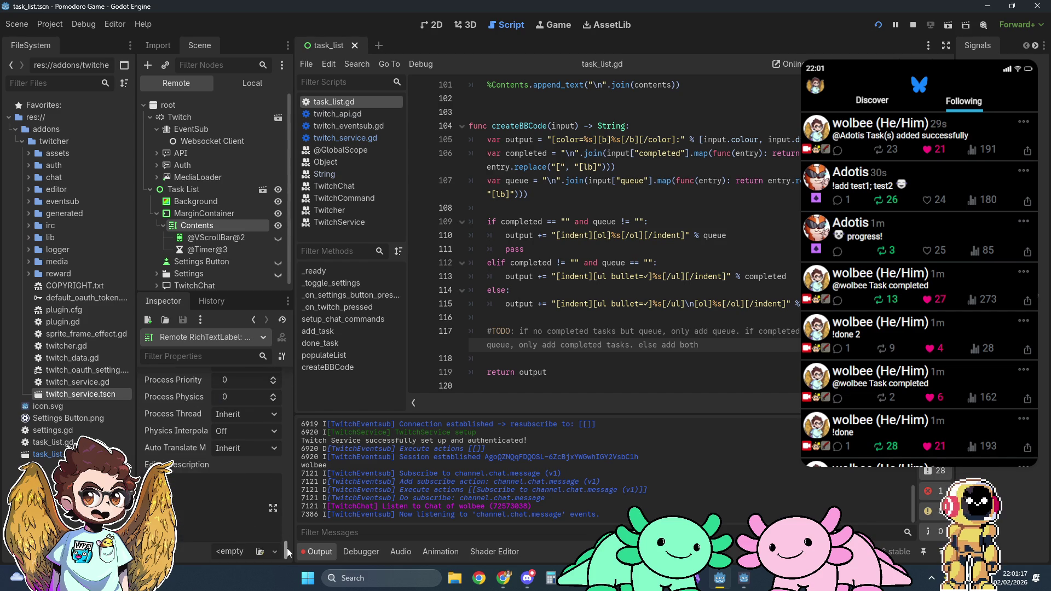
pyautogui.moveTo(287, 547); pyautogui.dragTo(287, 378)
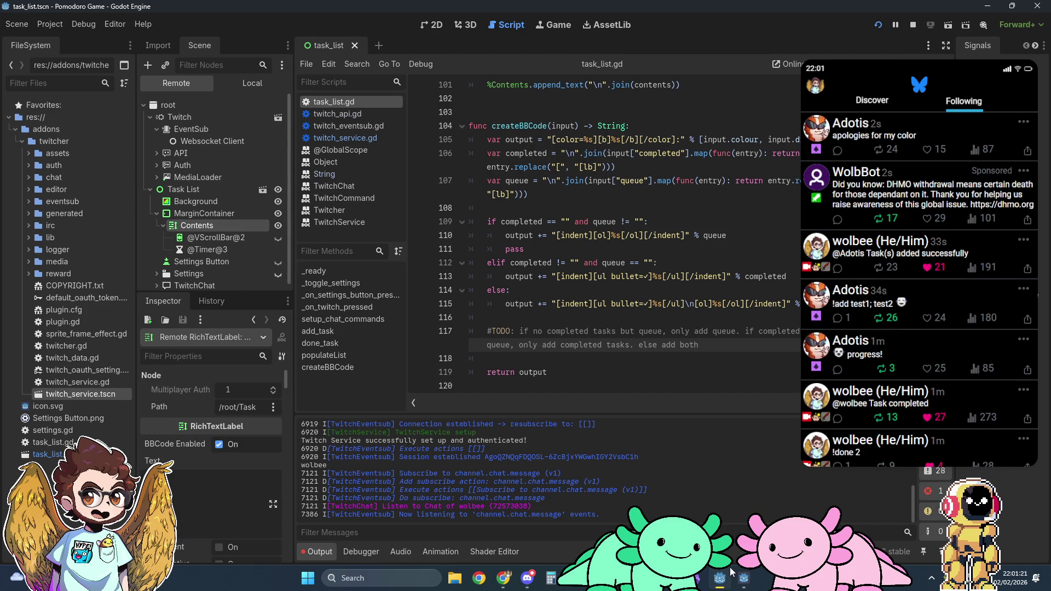
pyautogui.click(742, 580)
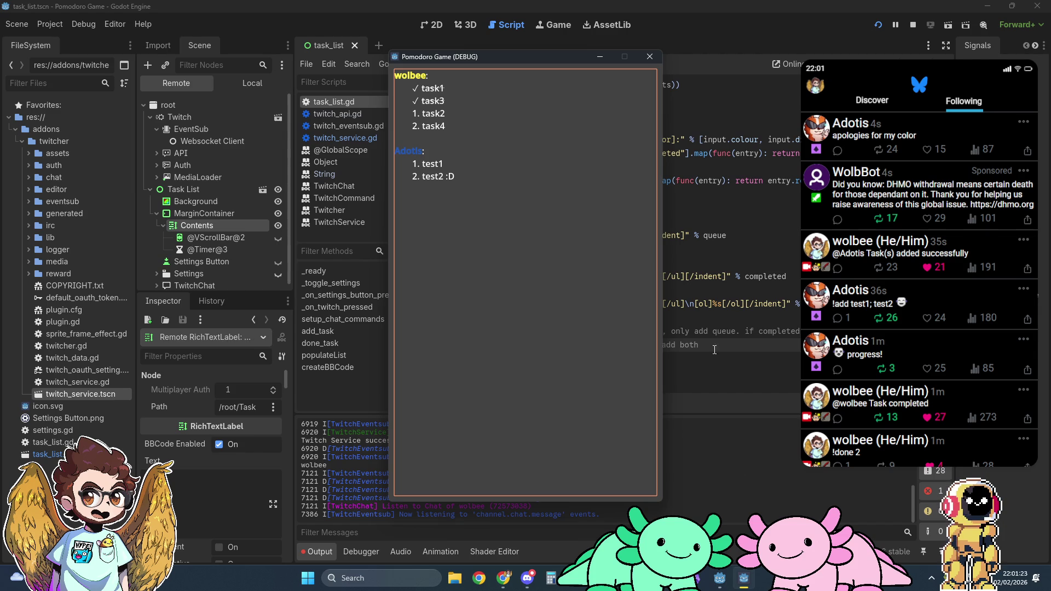
# Set a breakpoint on line 101, populateList's append_text call, in task_list.gd.
pyautogui.click(708, 87)
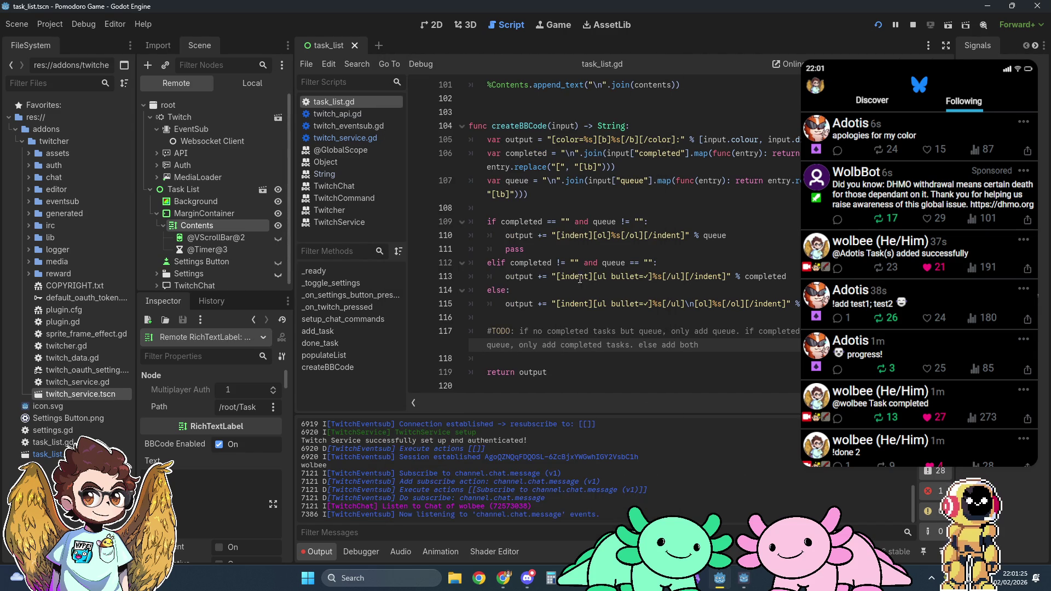
pyautogui.scroll(5, 575, 301)
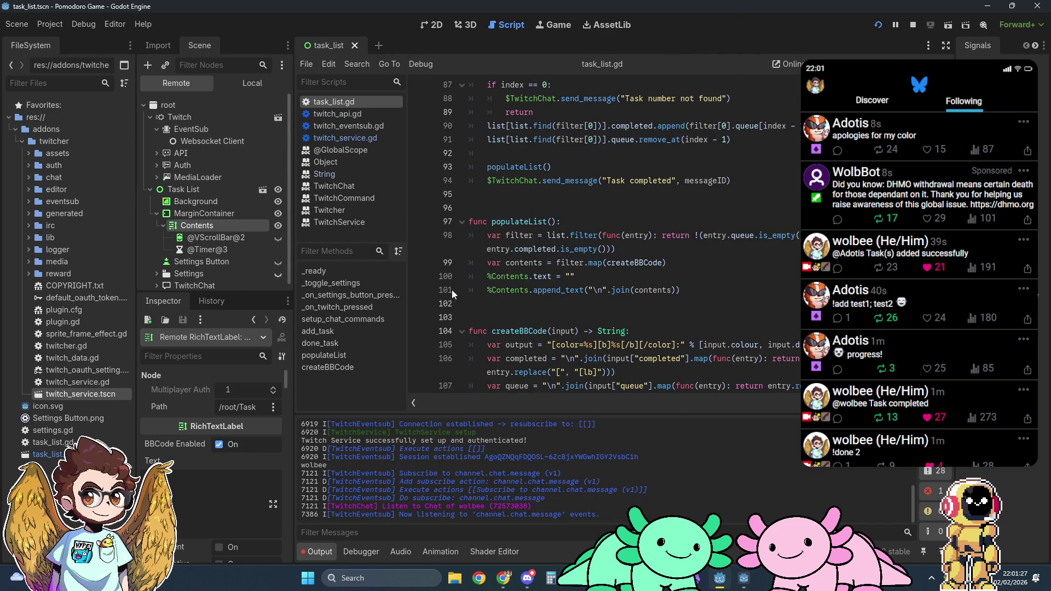
pyautogui.click(415, 291)
pyautogui.click(746, 581)
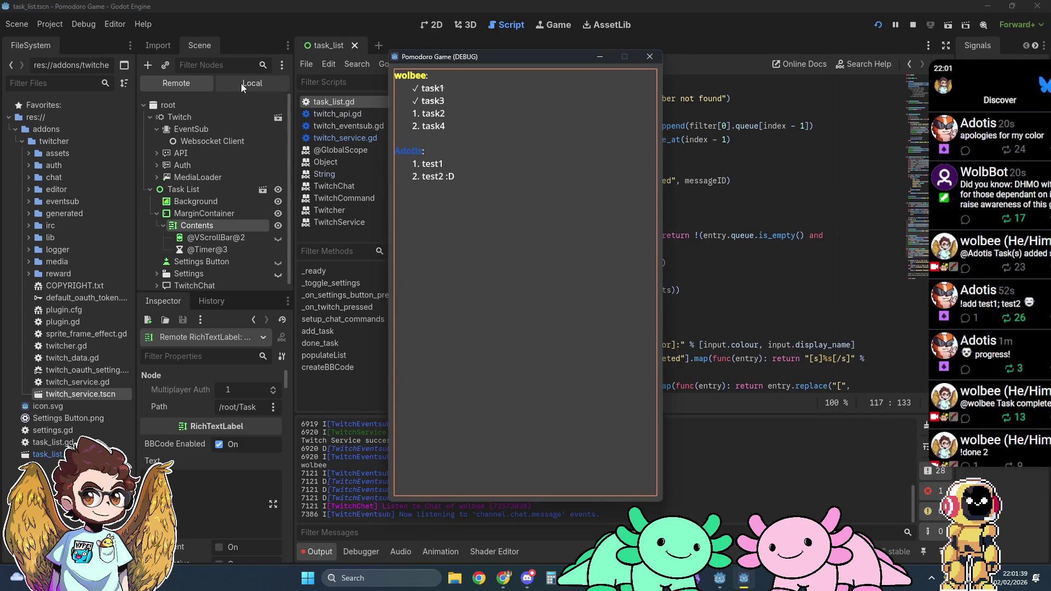
pyautogui.click(746, 582)
# At the breakpoint, collapse filter and expand the contents array in Stack Variables.
pyautogui.click(743, 579)
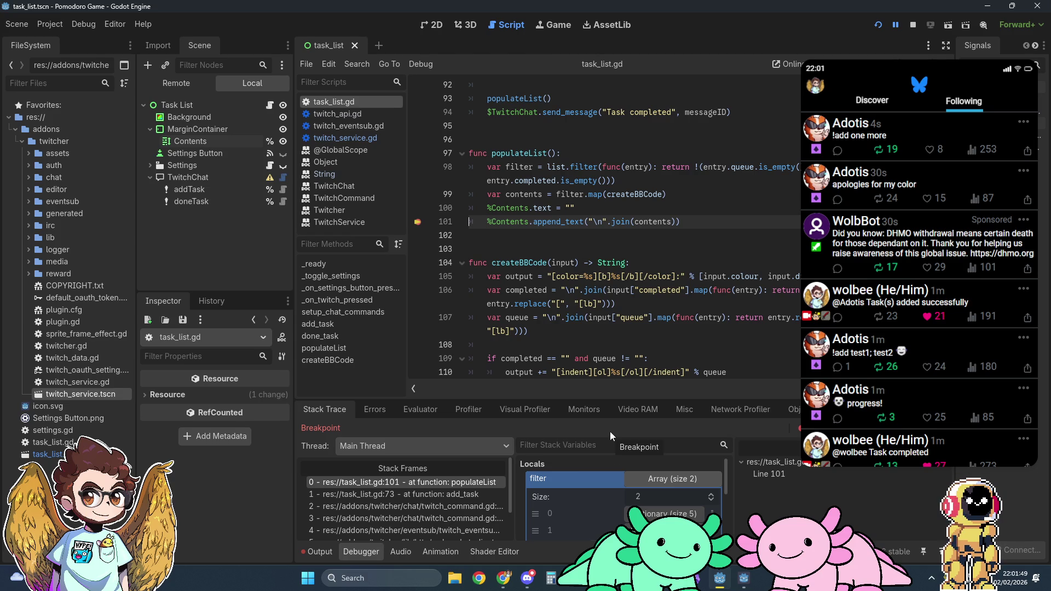
pyautogui.scroll(-1, 597, 498)
pyautogui.scroll(2, 597, 498)
pyautogui.scroll(-2, 598, 498)
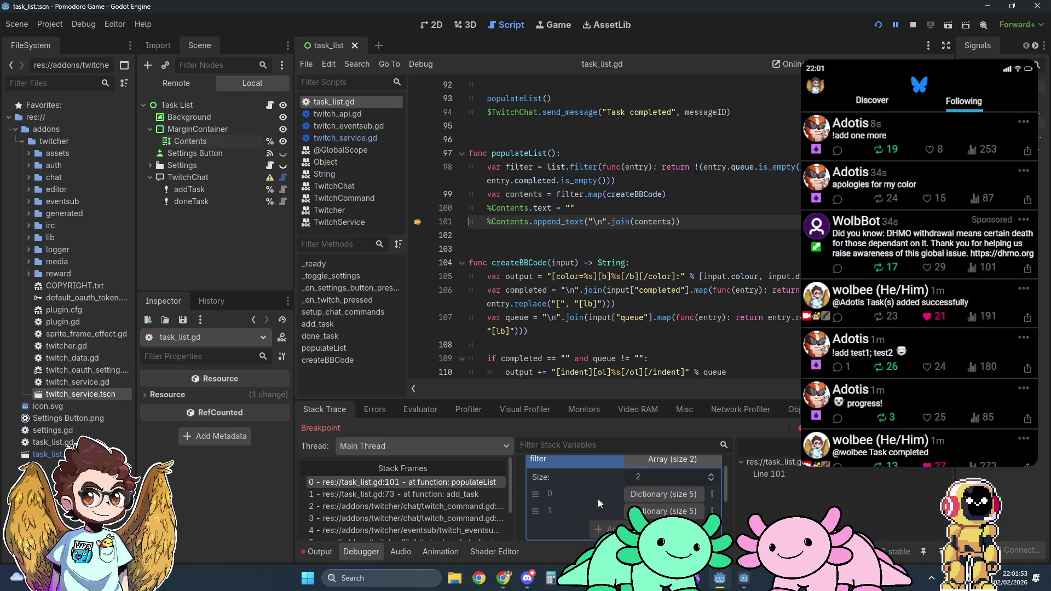
pyautogui.scroll(1, 603, 494)
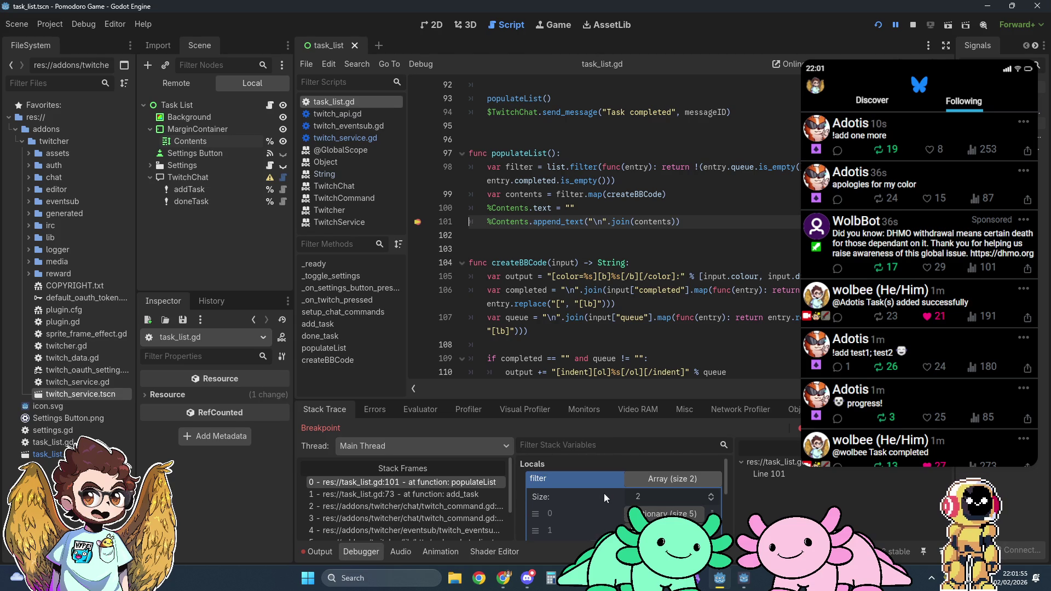
pyautogui.click(651, 480)
pyautogui.click(645, 495)
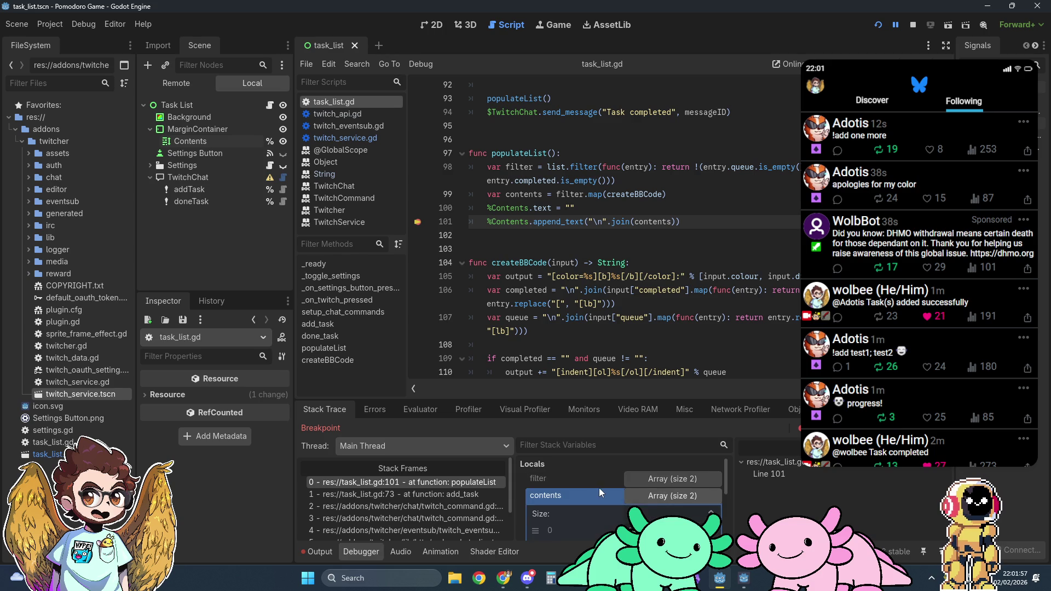
pyautogui.scroll(-3, 597, 490)
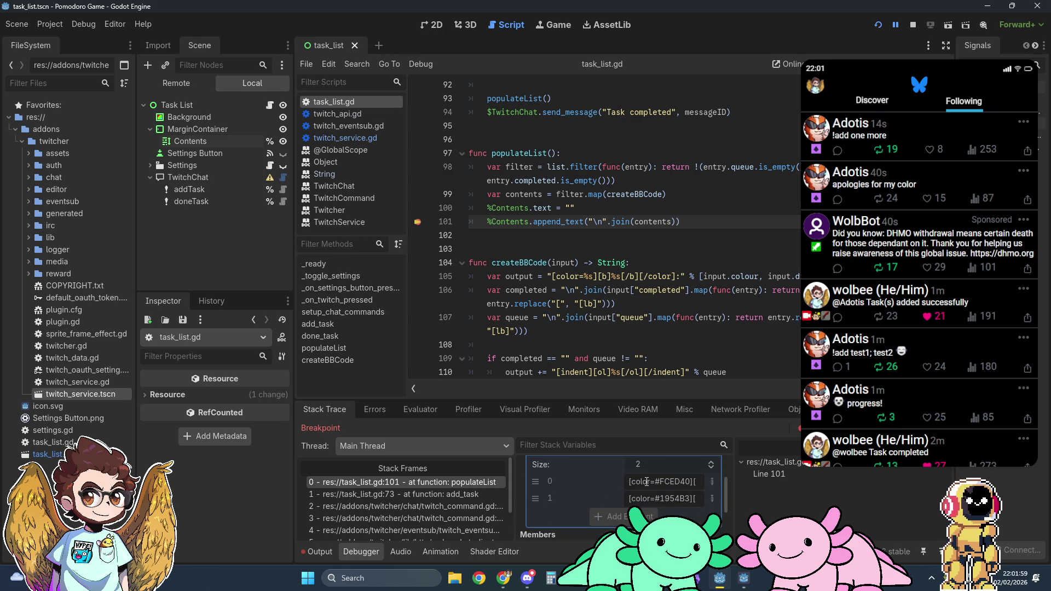
pyautogui.moveTo(654, 484); pyautogui.dragTo(722, 481)
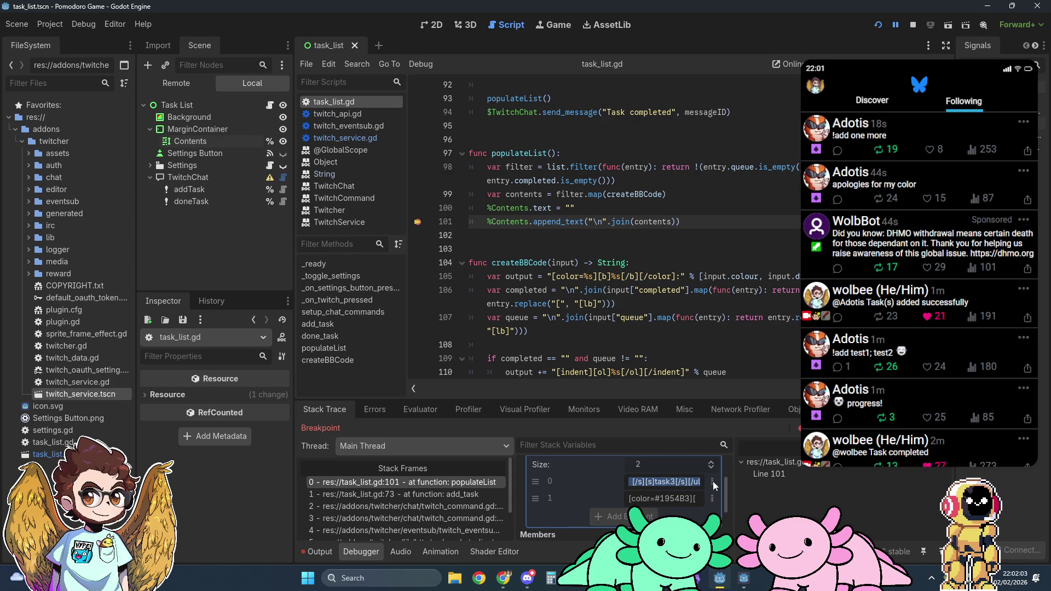
pyautogui.click(688, 482)
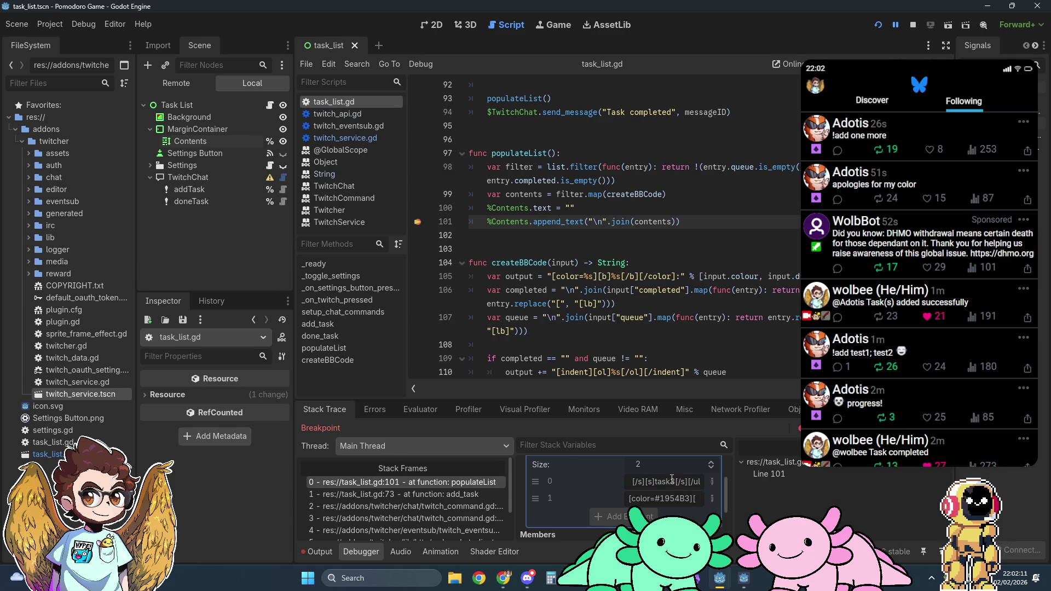
# Copy the contents value, pasting it into the script and undoing the stray pastes.
pyautogui.rightClick(665, 481)
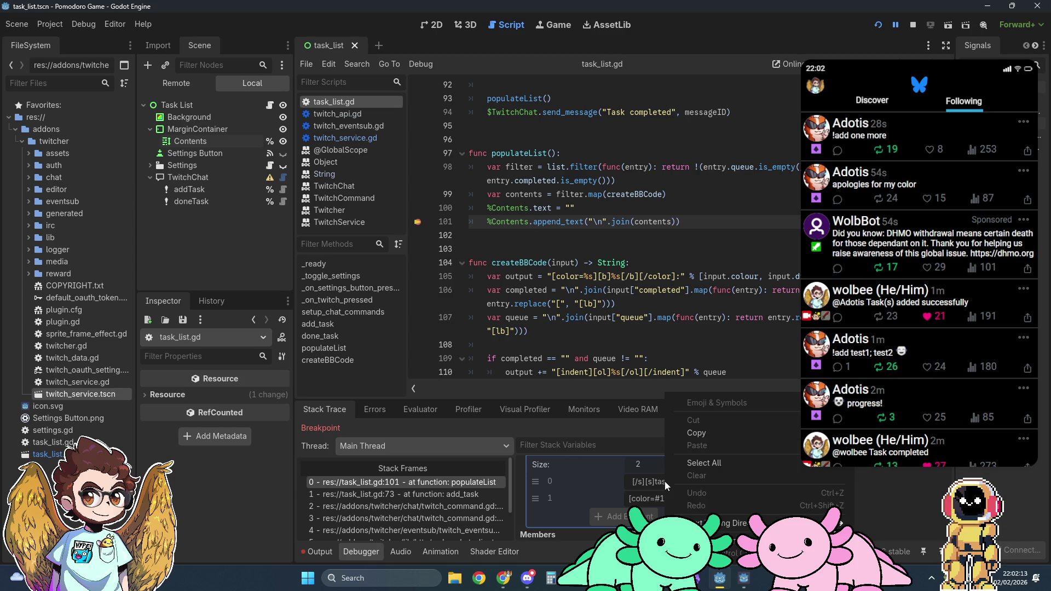
pyautogui.click(718, 432)
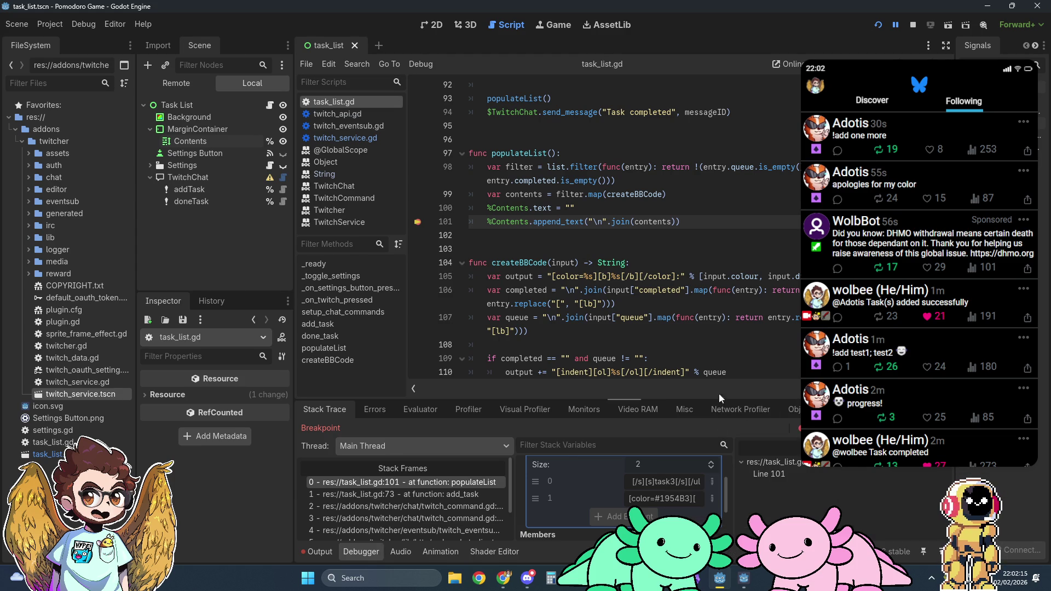
pyautogui.scroll(-6, 706, 355)
pyautogui.scroll(-3, 700, 320)
pyautogui.click(699, 320)
pyautogui.press('Return')
pyautogui.press('Return')
pyautogui.hotkey('ctrl', 'v')
pyautogui.hotkey('ctrl', 'z')
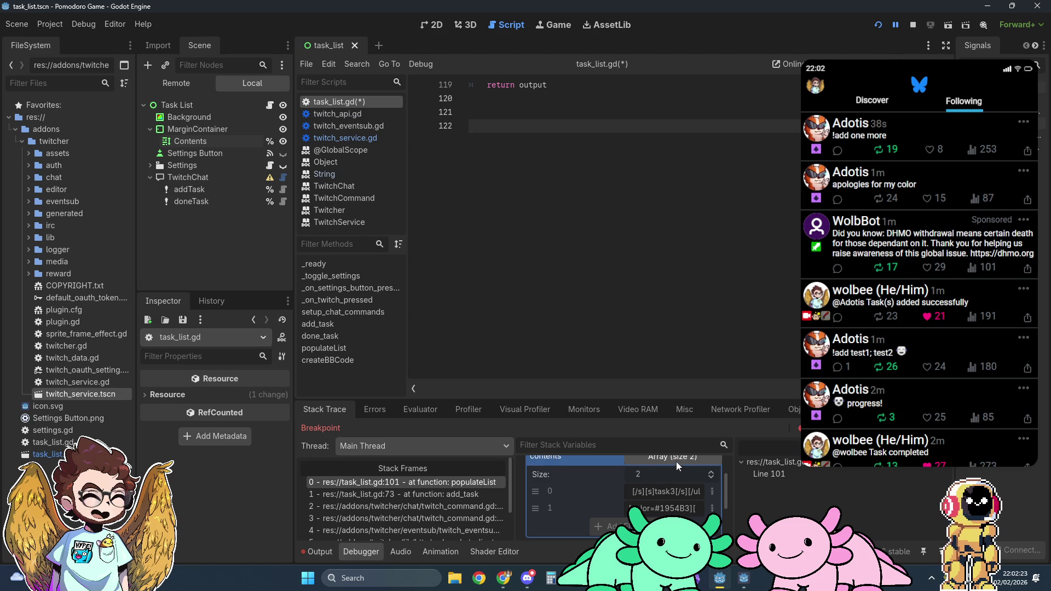
pyautogui.click(644, 463)
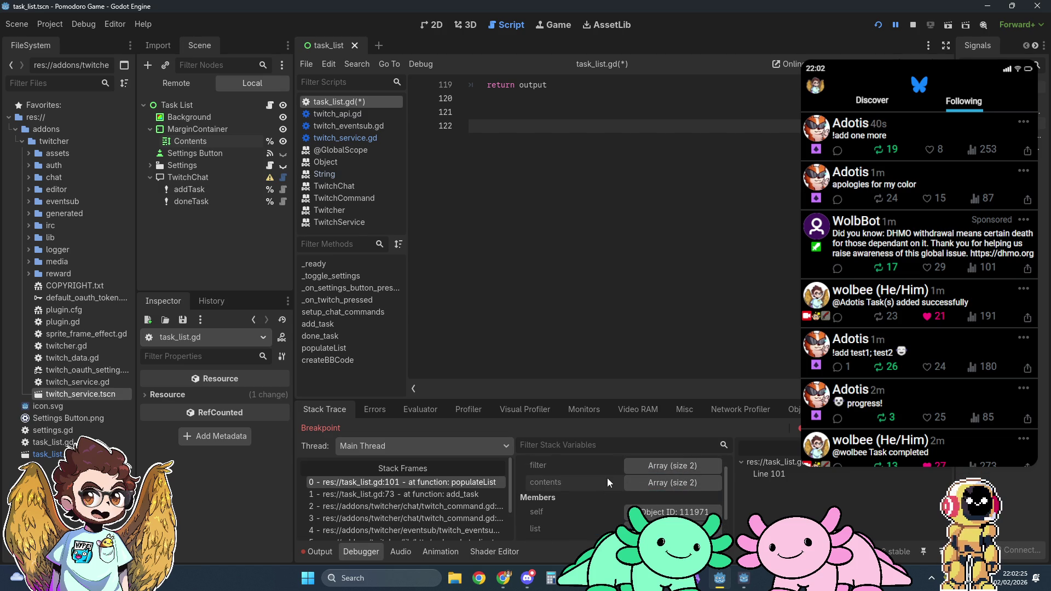
pyautogui.rightClick(567, 484)
pyautogui.click(602, 495)
pyautogui.click(567, 214)
pyautogui.hotkey('ctrl', 'v')
pyautogui.hotkey('ctrl', 'z')
# Copy contents again and expand it to view element 0's full per-user BBCode string.
pyautogui.rightClick(559, 481)
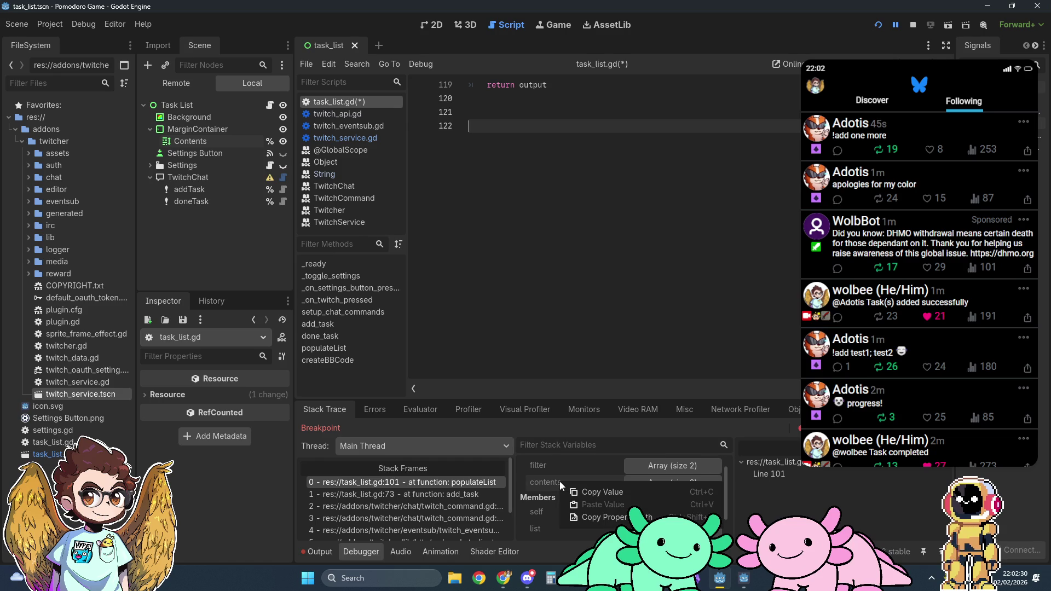
pyautogui.click(595, 487)
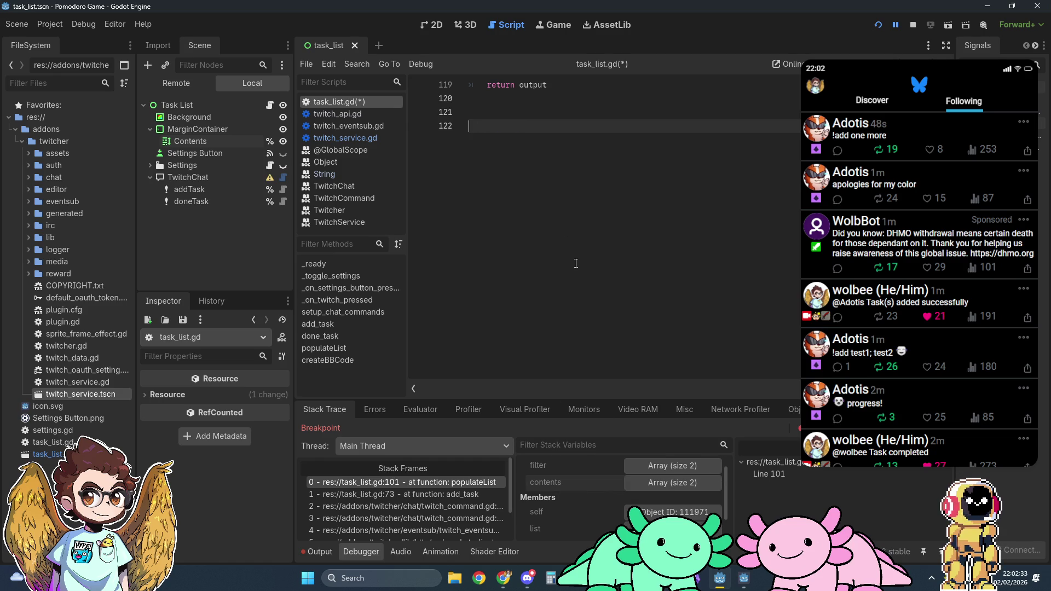
pyautogui.click(654, 484)
pyautogui.scroll(-1, 583, 478)
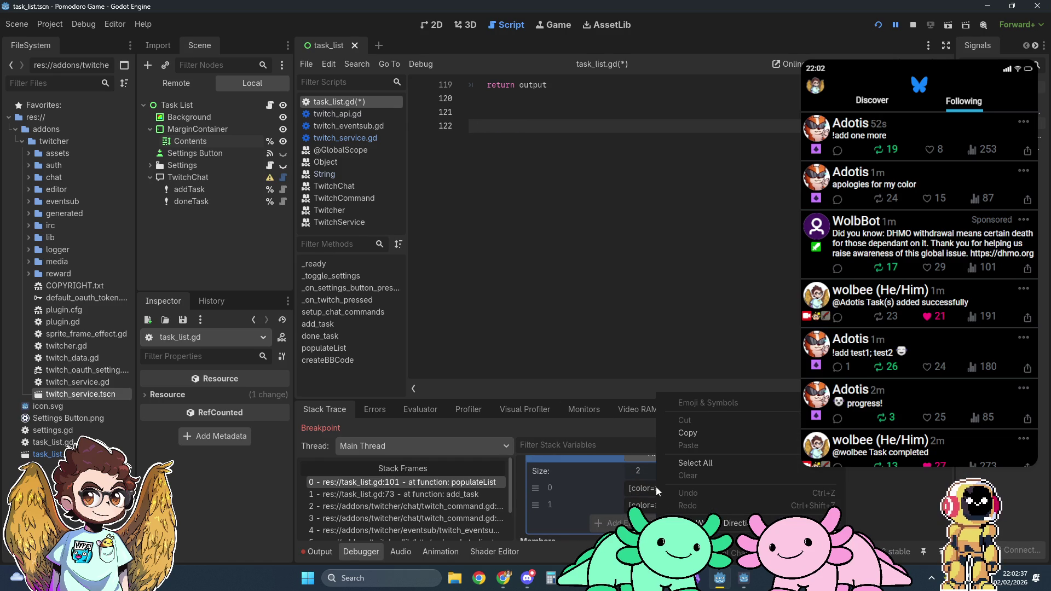
pyautogui.doubleClick(642, 487)
pyautogui.click(643, 487)
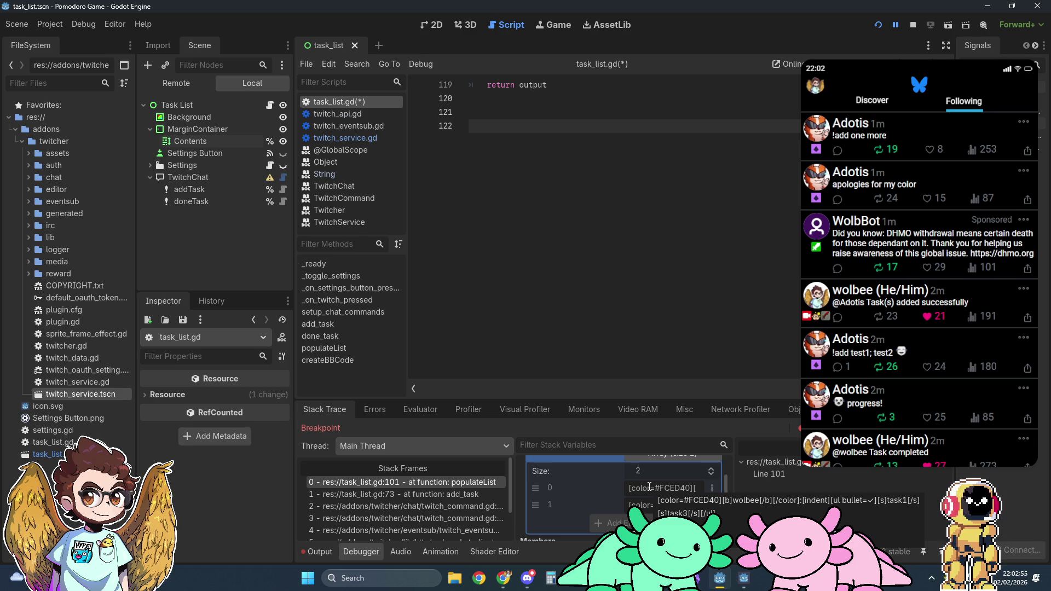
pyautogui.click(743, 578)
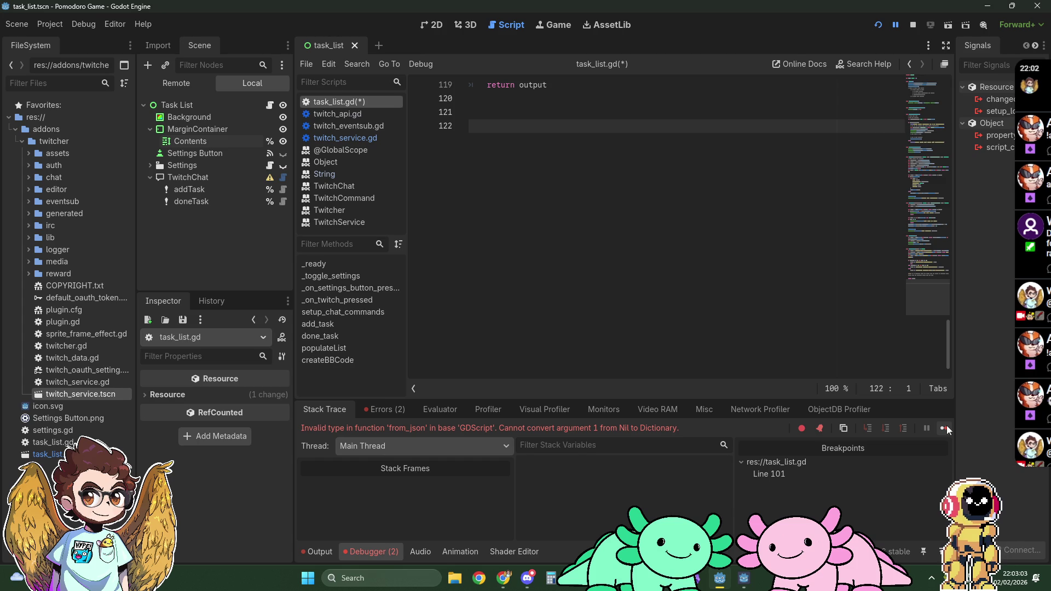
# Continue past the breakpoint, stop the game with F8, review the Output log, and reopen task_list.gd.
pyautogui.click(945, 428)
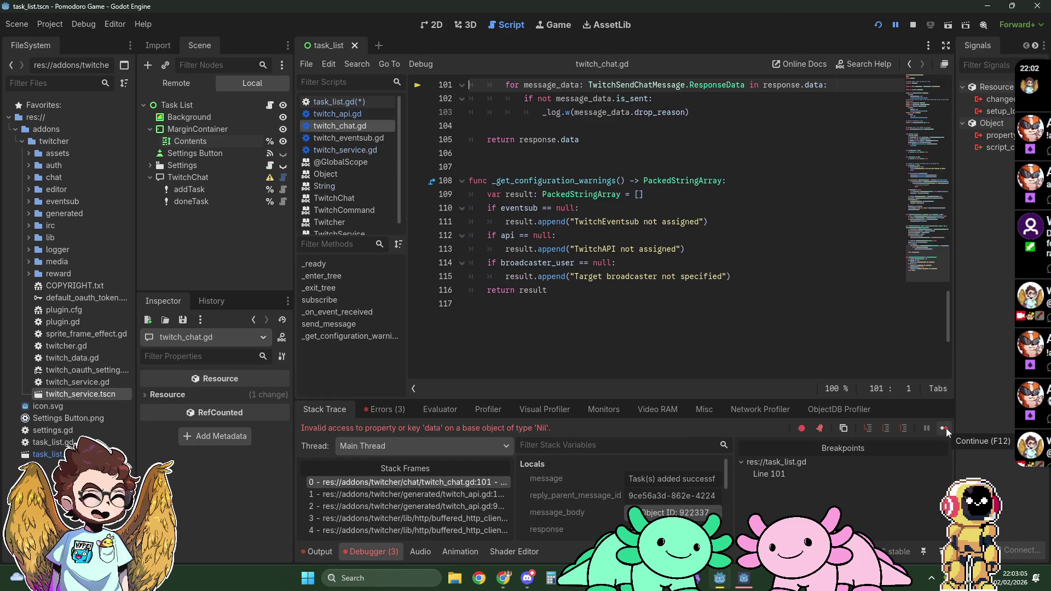
pyautogui.press('F8')
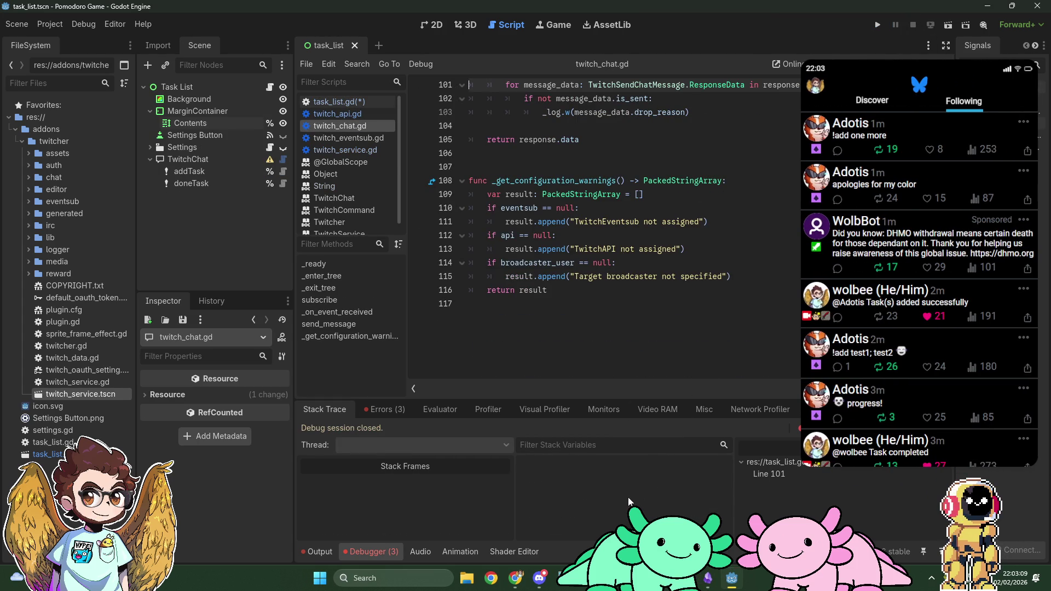
pyautogui.click(317, 551)
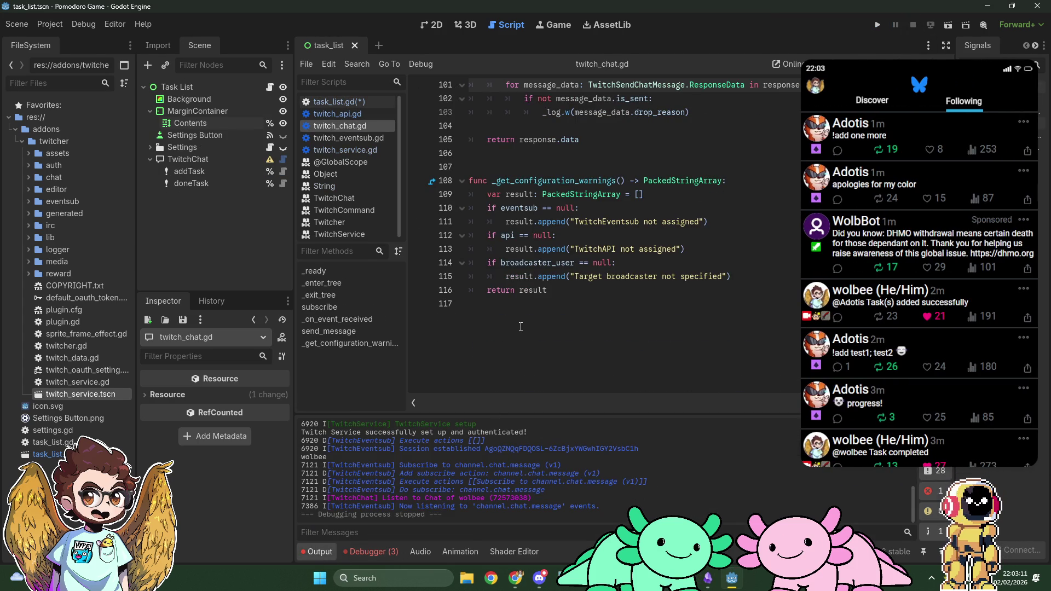
pyautogui.scroll(4, 506, 313)
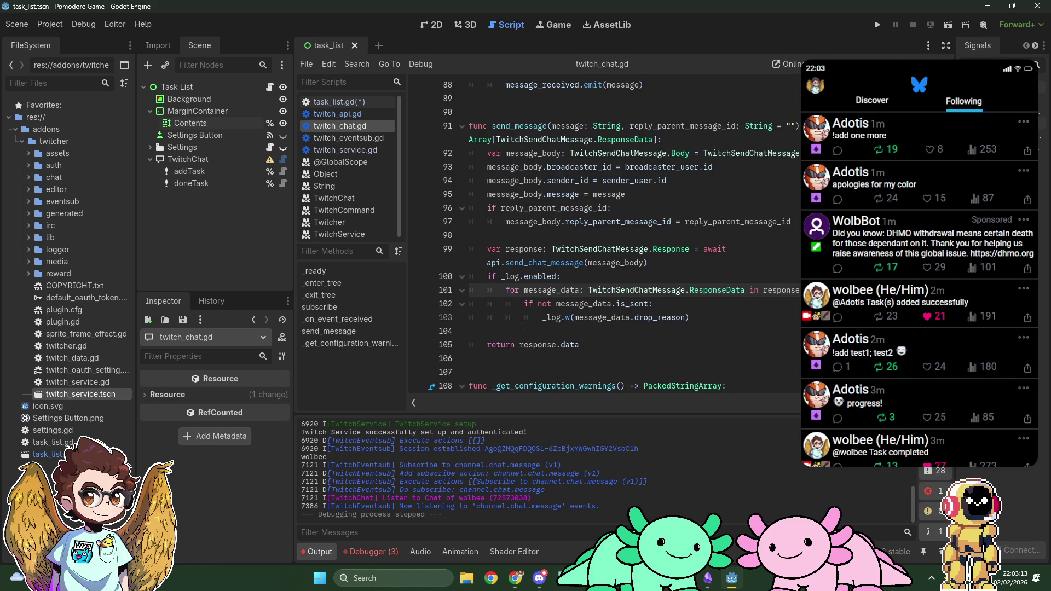
pyautogui.scroll(7, 507, 312)
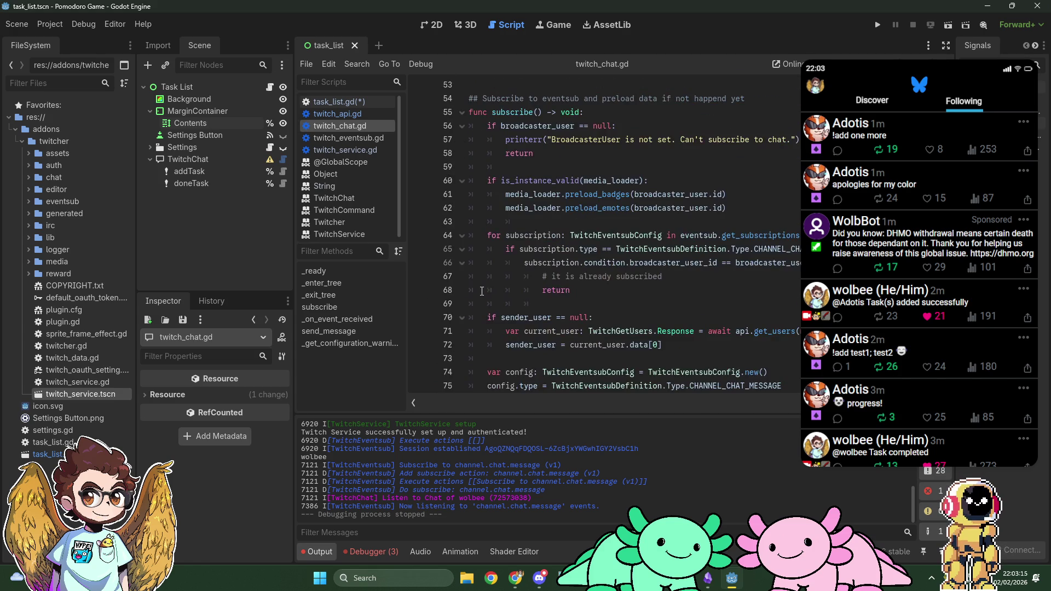
pyautogui.scroll(-10, 461, 245)
pyautogui.click(340, 102)
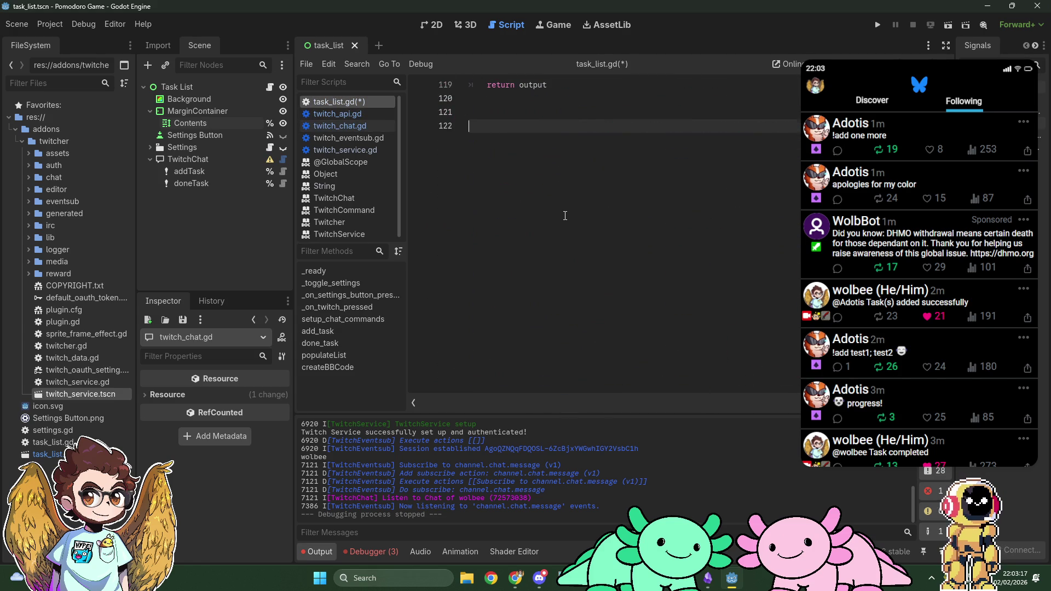
pyautogui.scroll(5, 580, 253)
pyautogui.scroll(1, 582, 267)
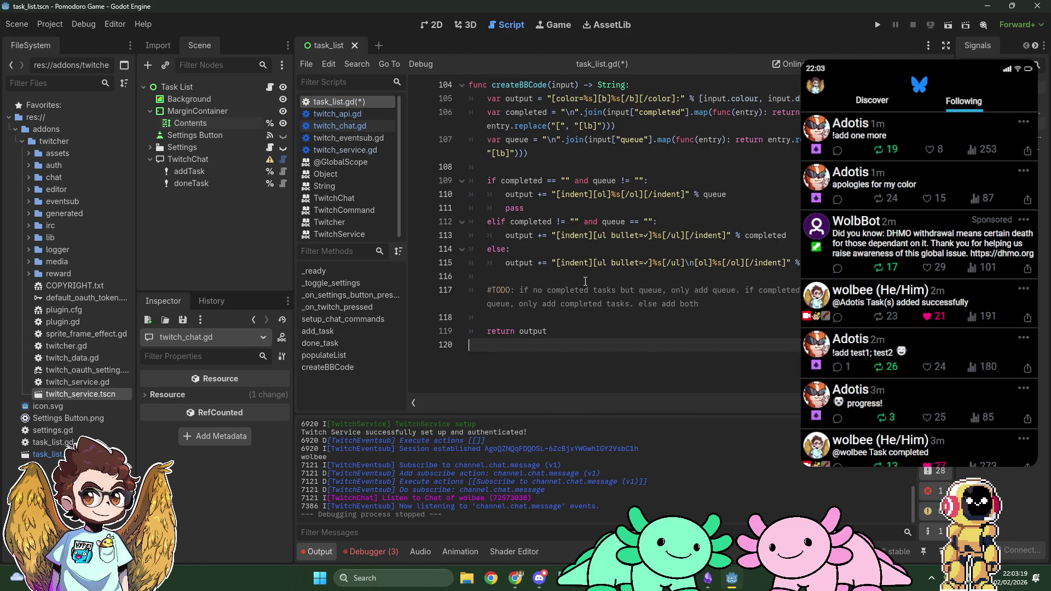
# Add print("\n".join(contents)) as line 100 of populateList and save task_list.gd.
pyautogui.scroll(5, 585, 281)
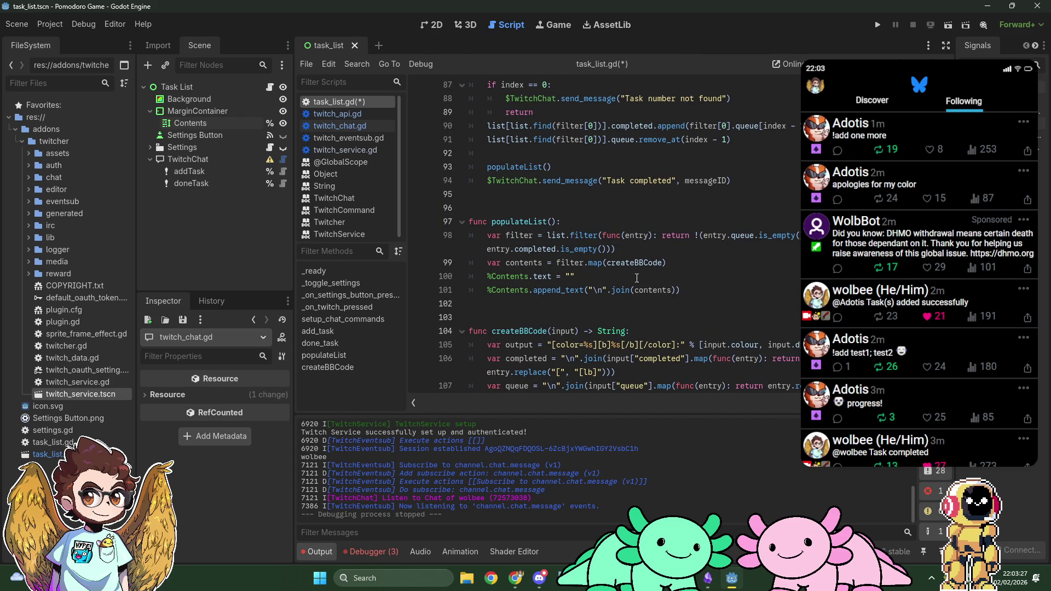
pyautogui.click(681, 263)
pyautogui.press('Return')
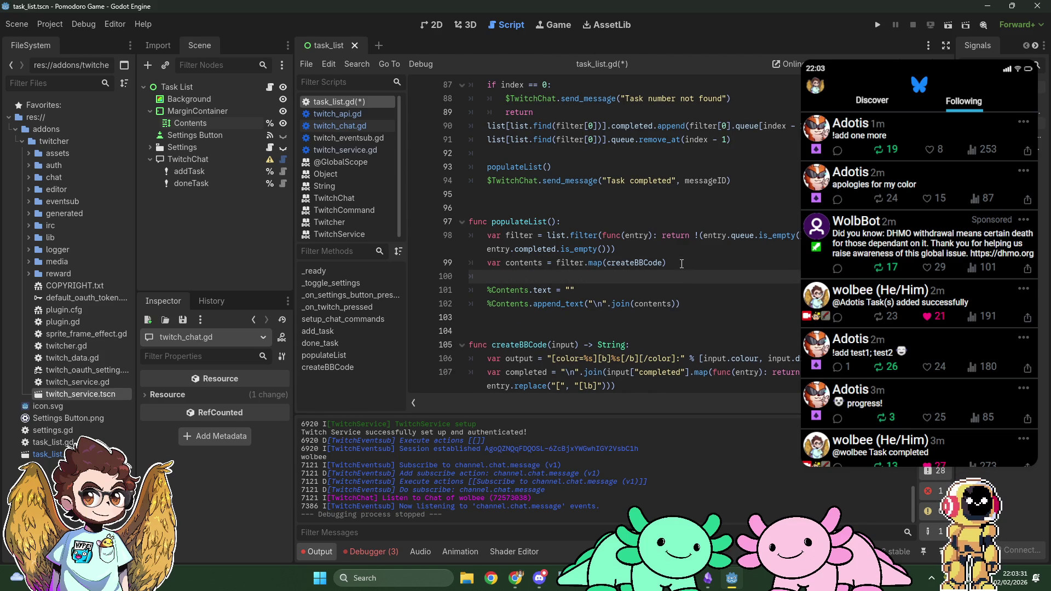
pyautogui.write('print(contents')
pyautogui.write(')')
pyautogui.press('Left')
pyautogui.hotkey('ctrl', 'BackSpace')
pyautogui.moveTo(590, 303); pyautogui.dragTo(678, 303)
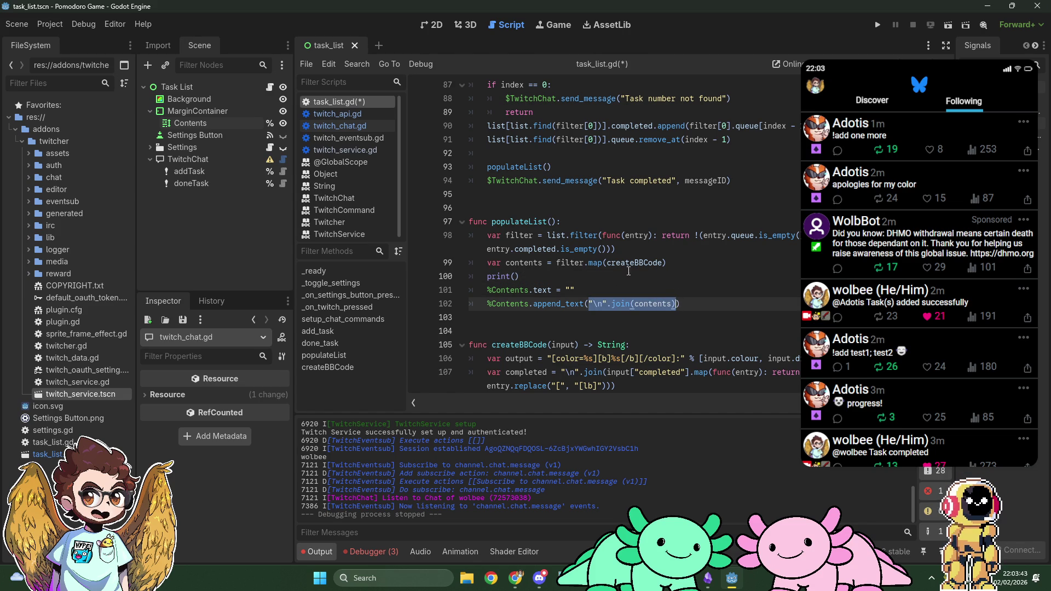
pyautogui.click(517, 275)
pyautogui.hotkey('ctrl', 'v')
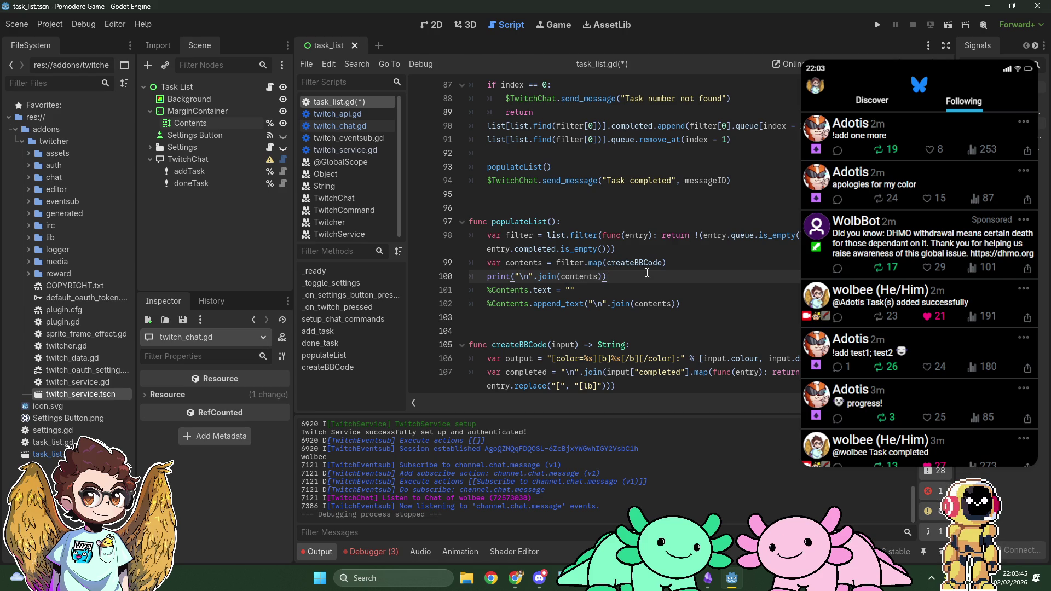
pyautogui.hotkey('ctrl', 's')
# Run the project and bring the Pomodoro Game window forward to view each user's numbered task.
pyautogui.click(875, 25)
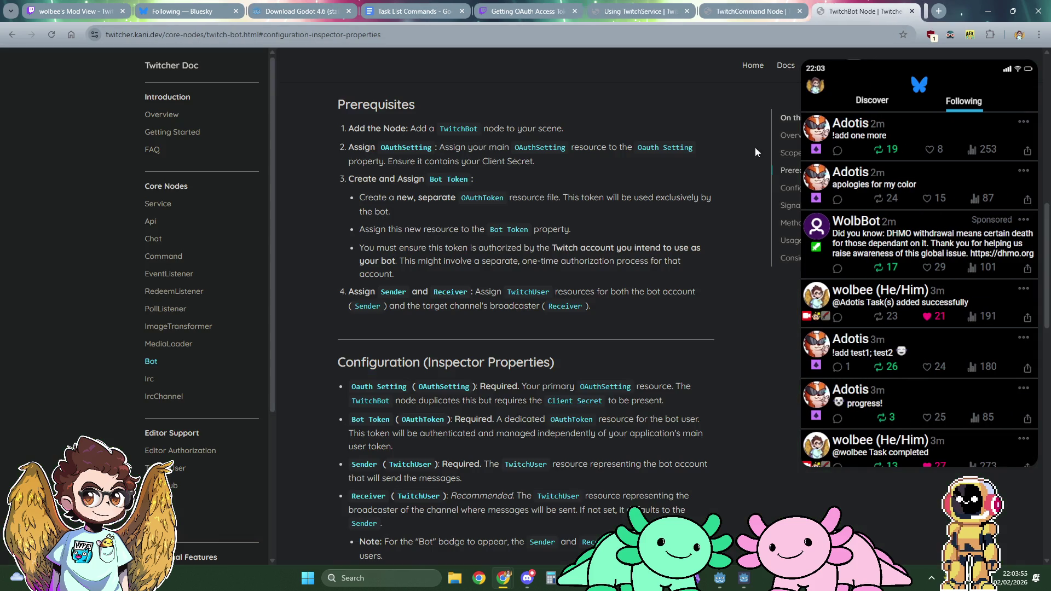
pyautogui.click(744, 579)
pyautogui.click(746, 581)
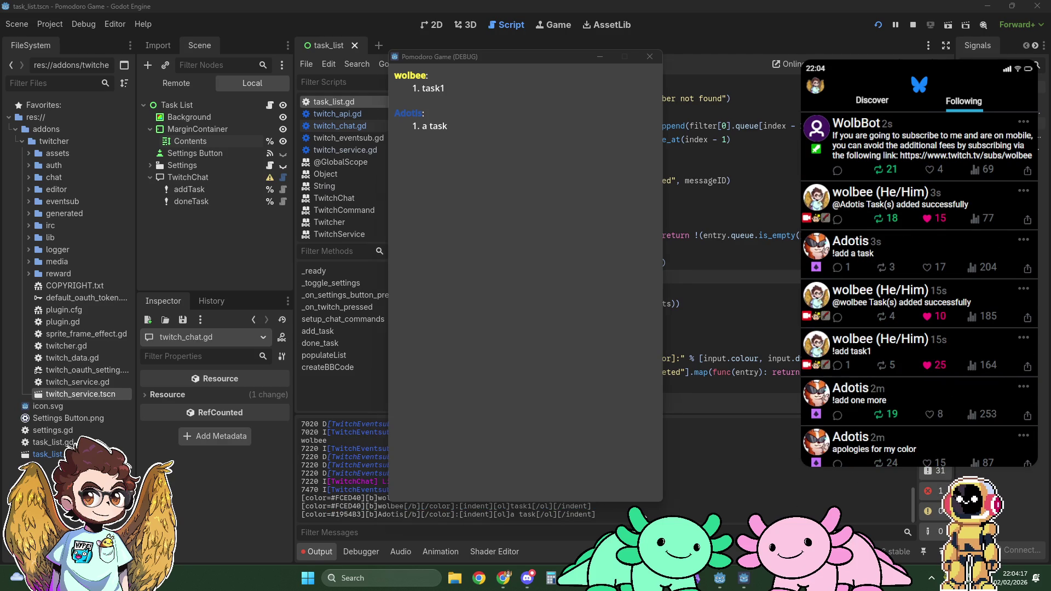
# Copy the last two printed BBCode lines from the Output panel, then stop the running game.
pyautogui.press('F8')
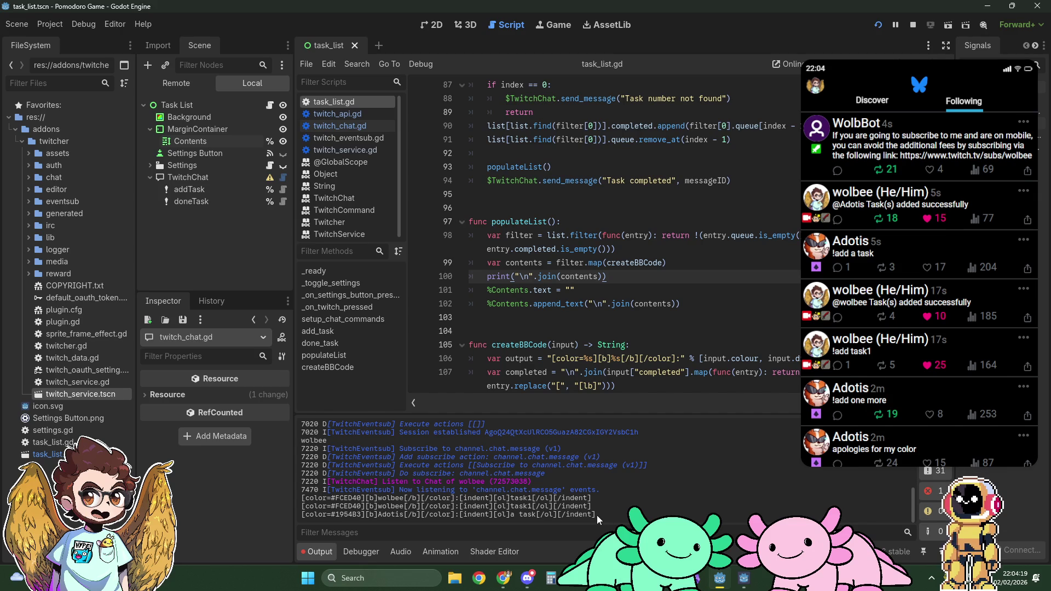
pyautogui.moveTo(601, 515); pyautogui.dragTo(297, 508)
pyautogui.hotkey('ctrl', 'c')
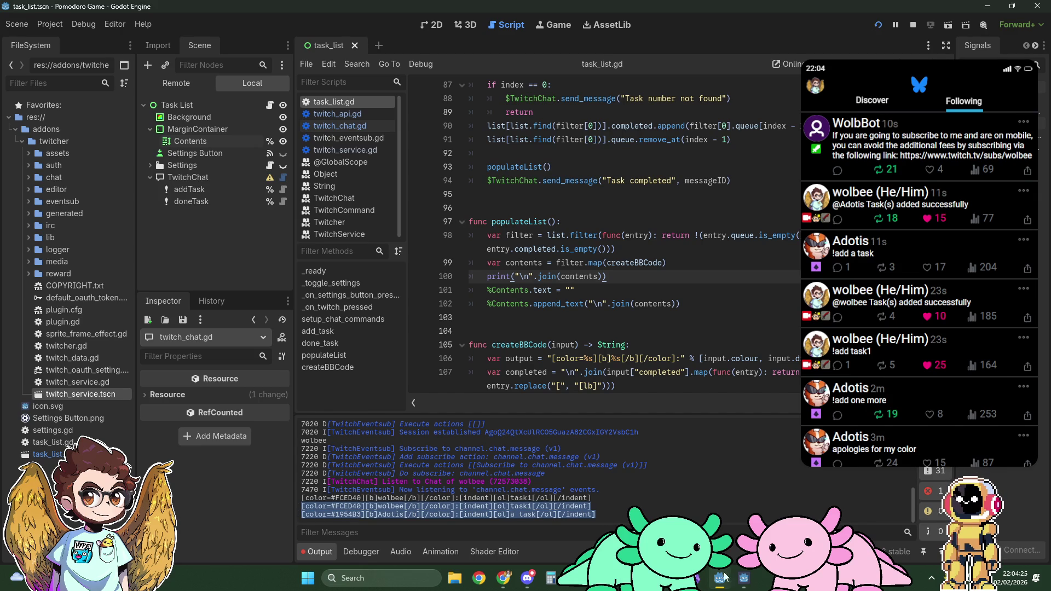
pyautogui.click(743, 579)
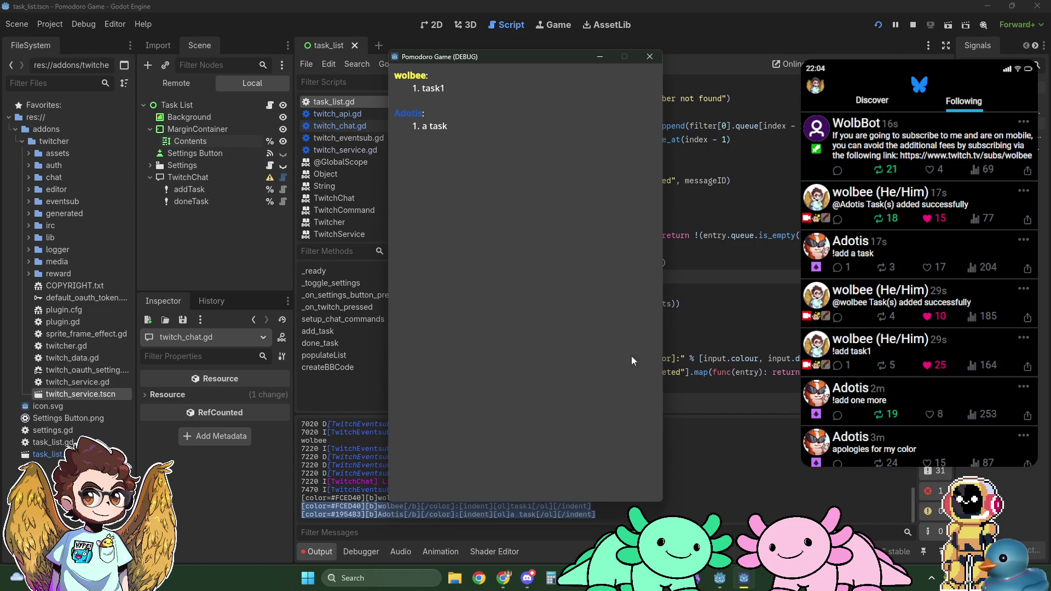
pyautogui.click(697, 37)
pyautogui.rightClick(481, 514)
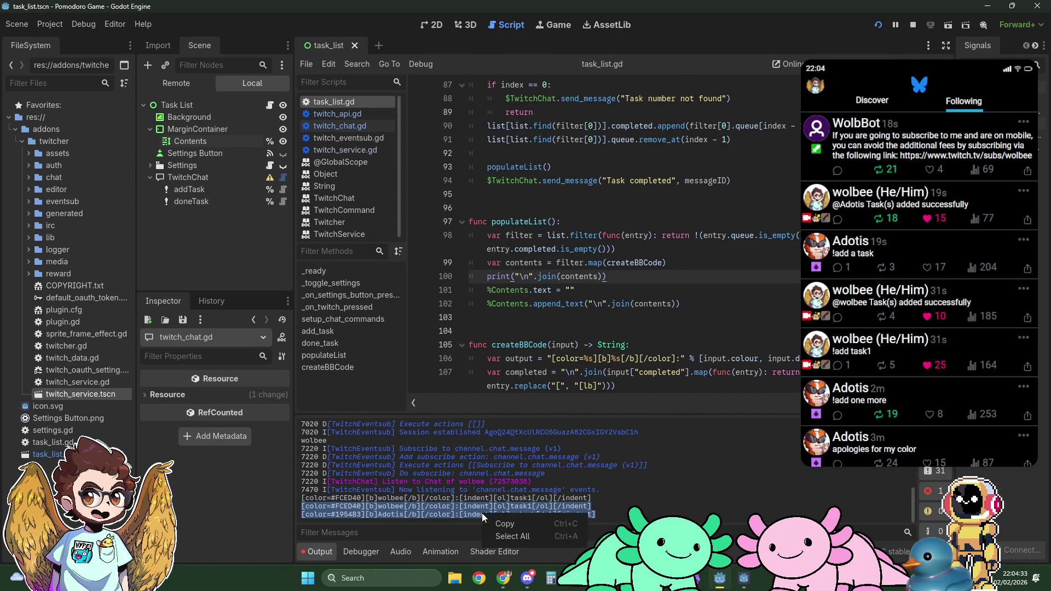
pyautogui.click(506, 523)
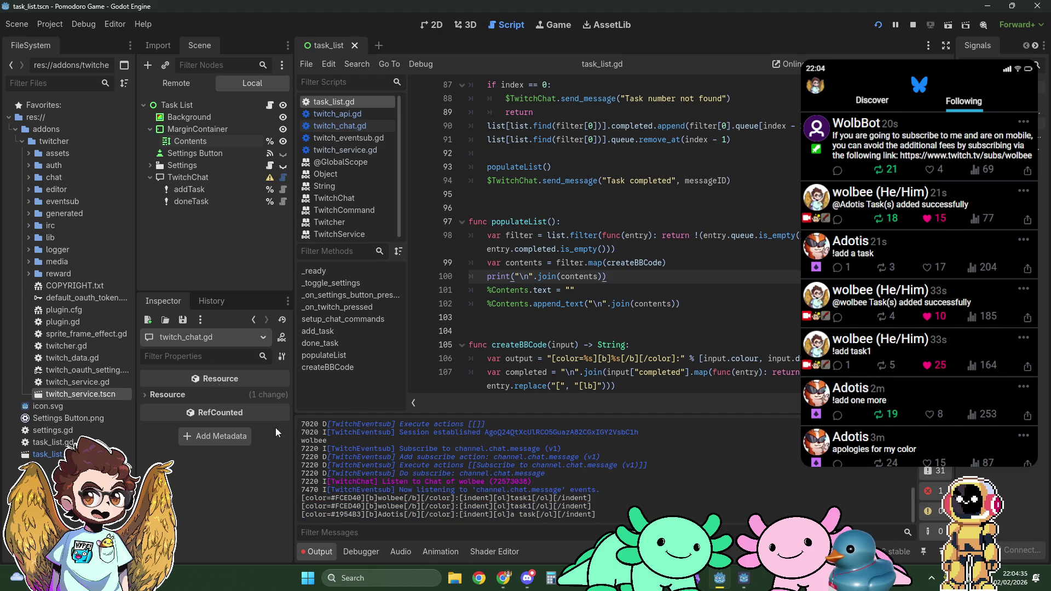
pyautogui.click(913, 24)
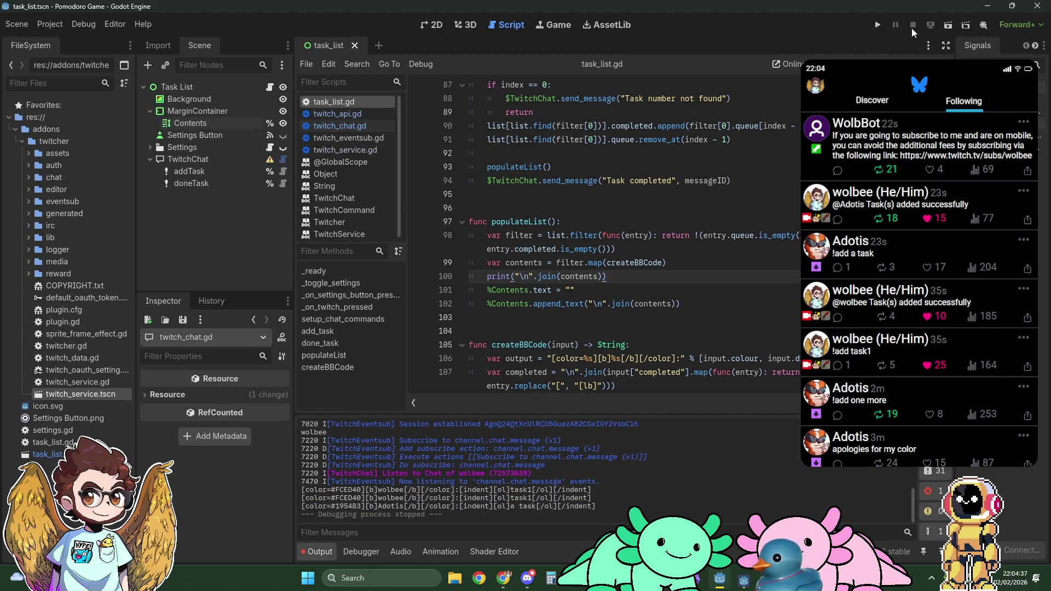
# Paste the copied BBCode lines into the Contents label's Text field in the 2D view.
pyautogui.click(436, 24)
pyautogui.scroll(-1, 406, 253)
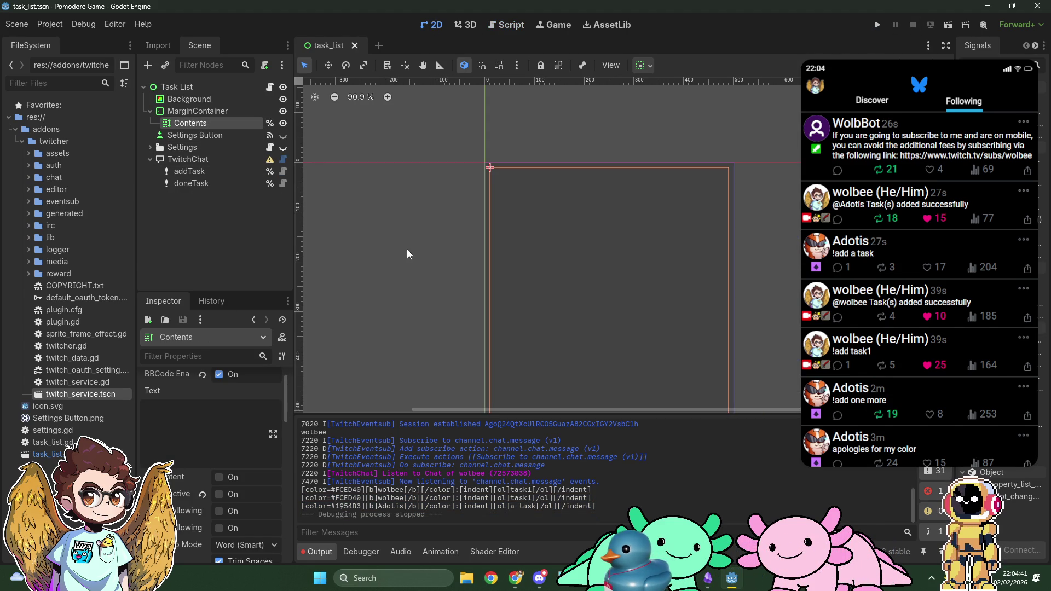
pyautogui.click(221, 433)
pyautogui.hotkey('ctrl', 'v')
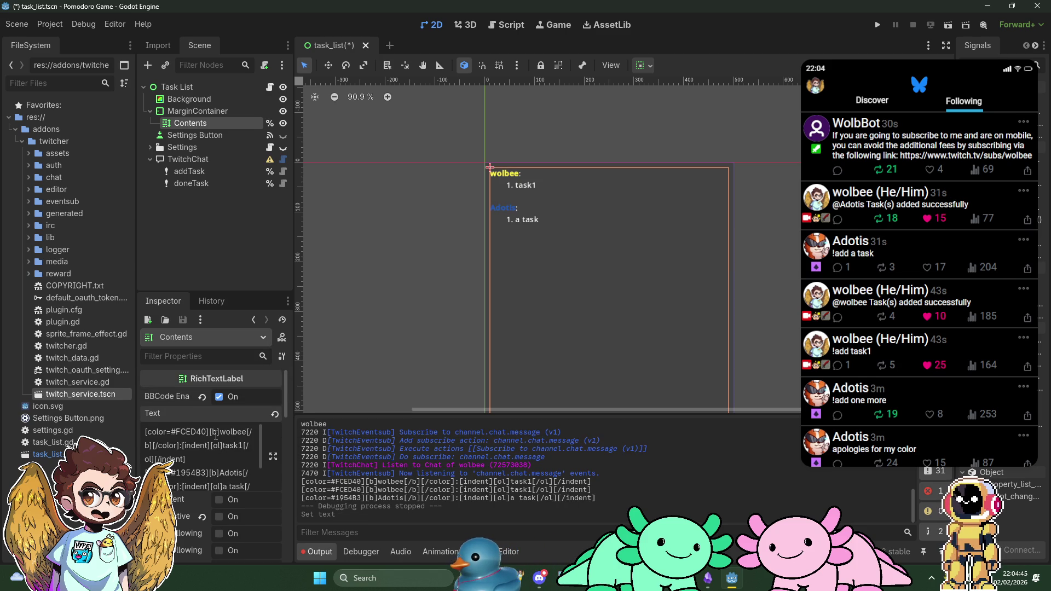
# Keep one blank line between wolbee's numbered tasks and the Adotis heading, then deselect the label.
pyautogui.click(206, 458)
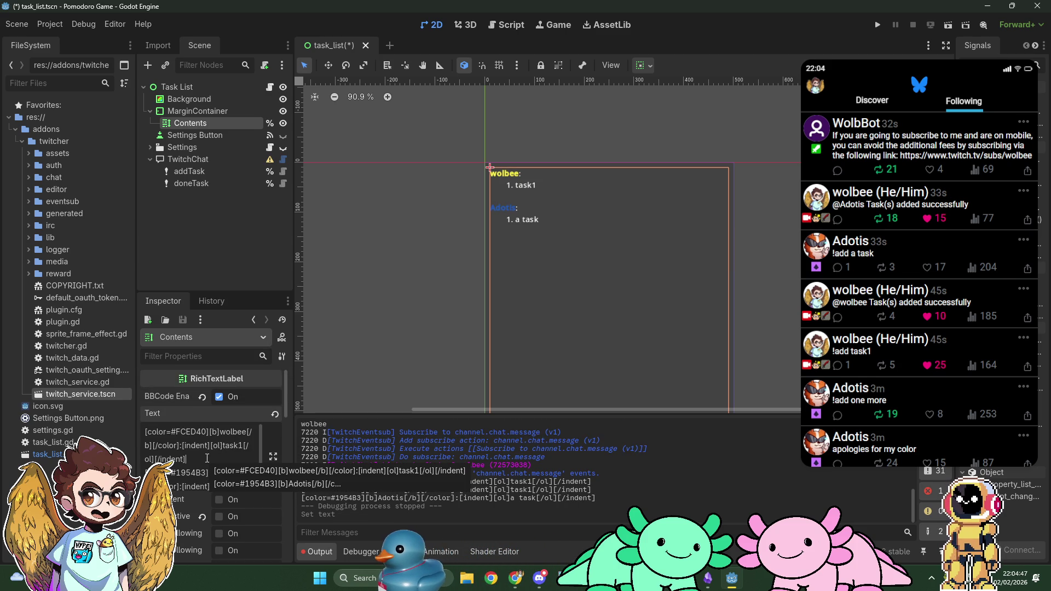
pyautogui.press('Delete')
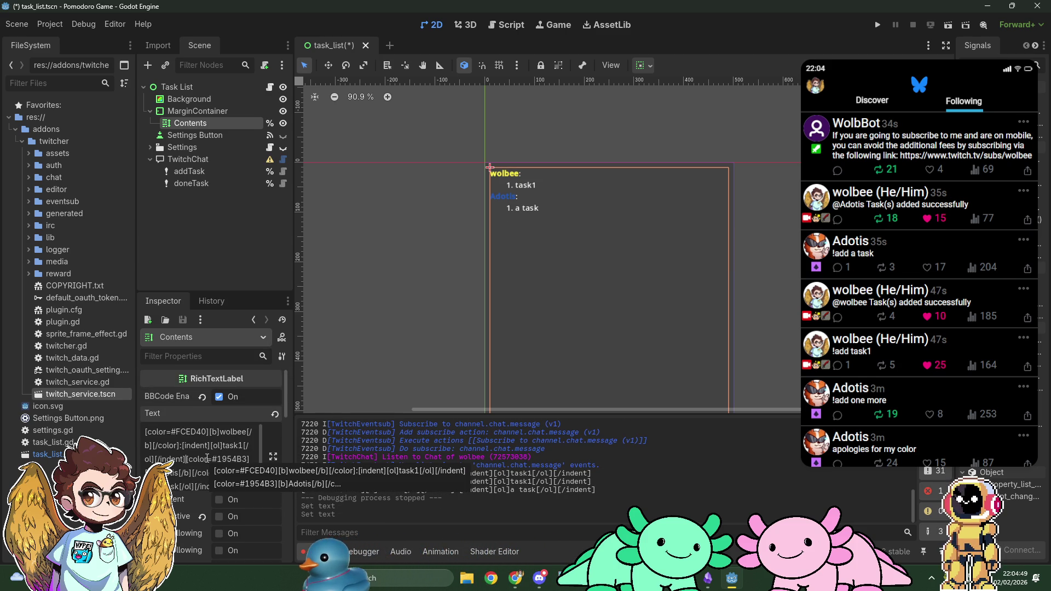
pyautogui.press('Return')
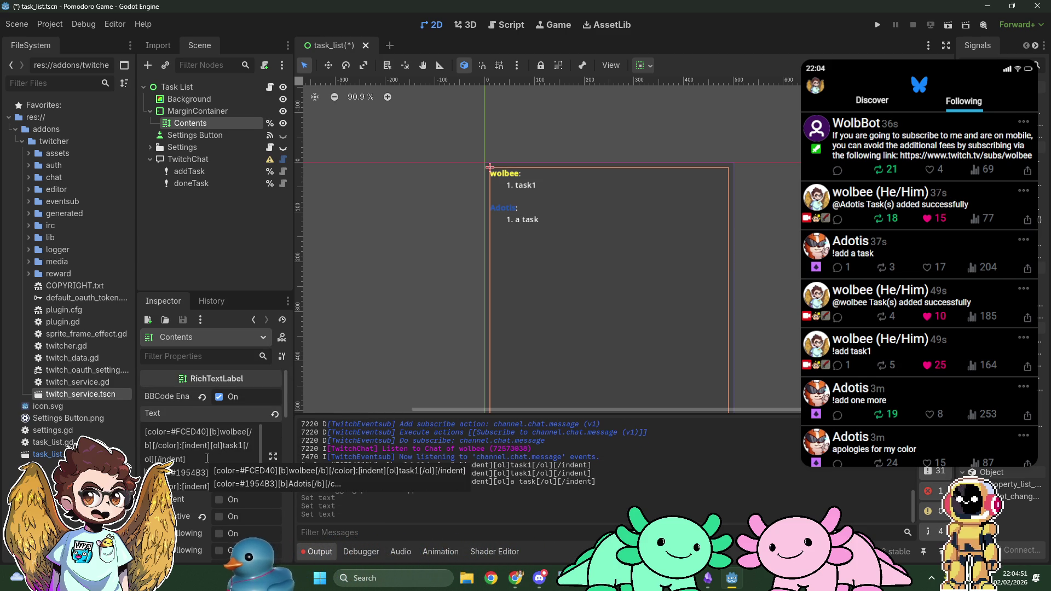
pyautogui.press('BackSpace')
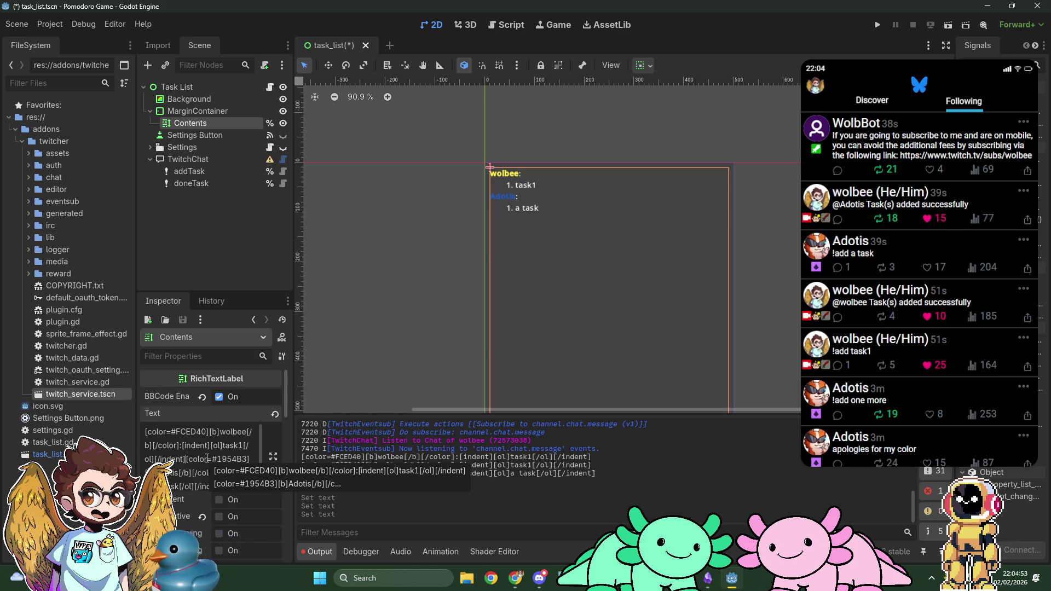
pyautogui.press('Return')
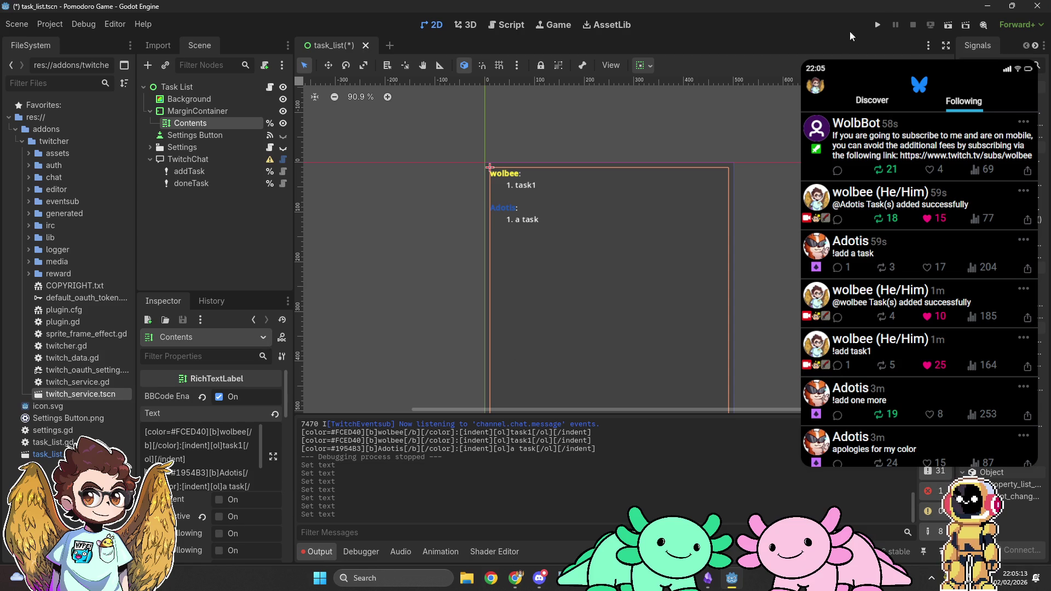
pyautogui.click(457, 241)
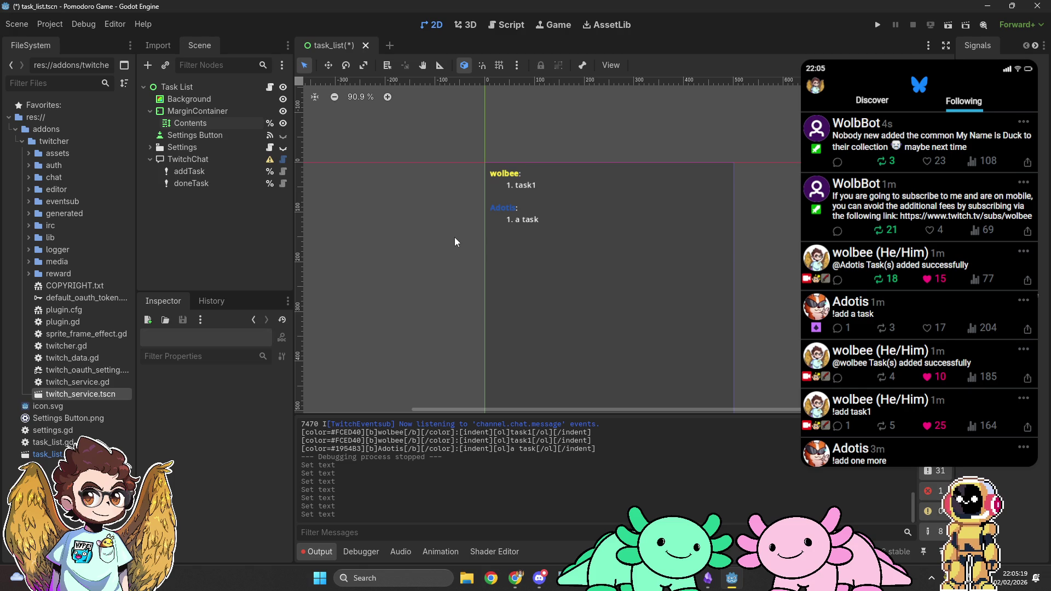
# Comment out the _on_twitch_pressed() call on line 8 of _ready and save the script.
pyautogui.click(506, 25)
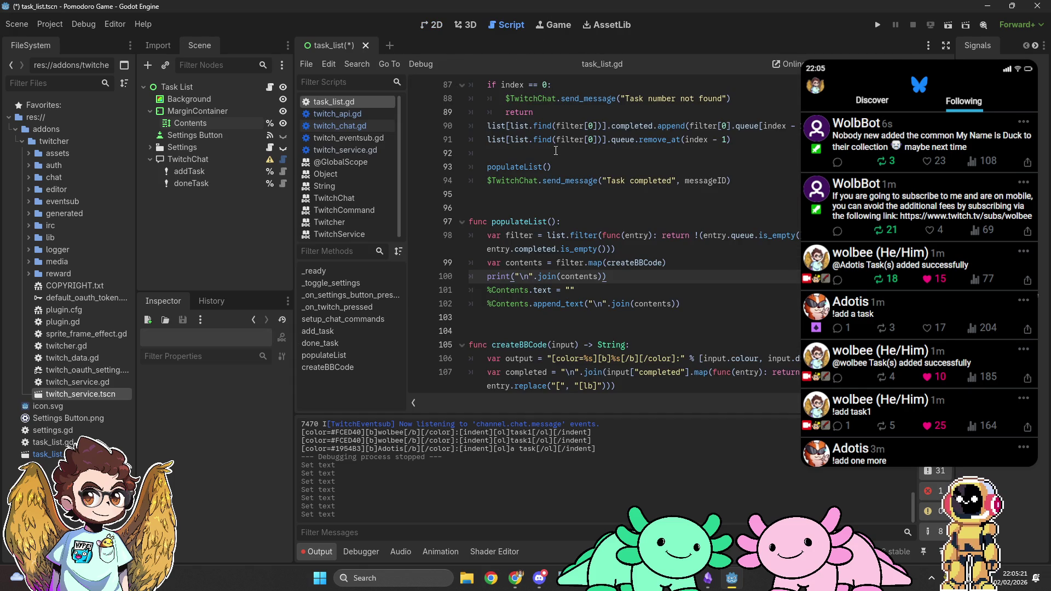
pyautogui.hotkey('ctrl', 'Home')
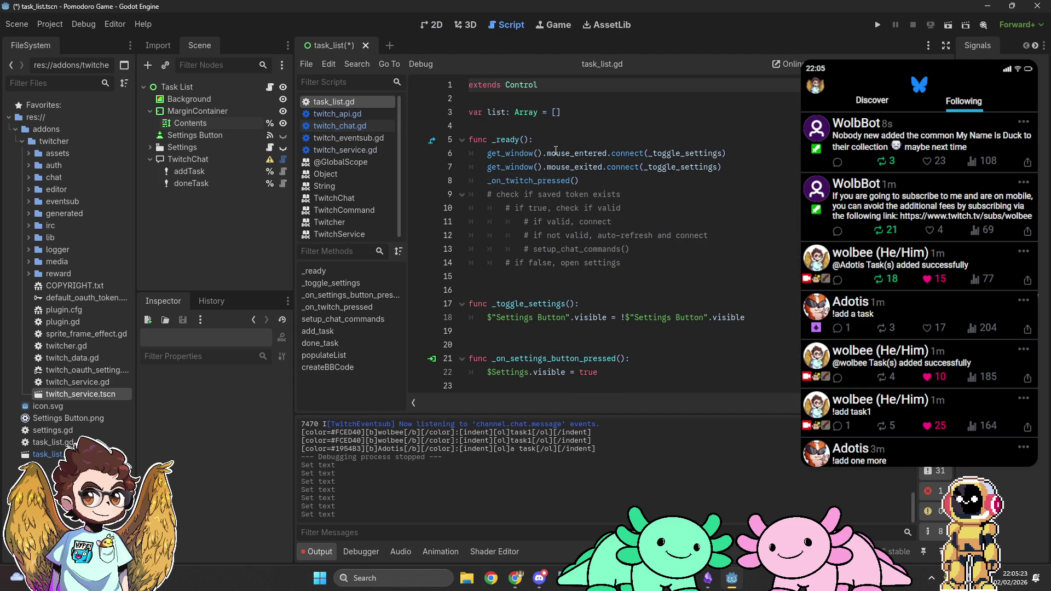
pyautogui.click(581, 181)
pyautogui.hotkey('ctrl', 'k')
pyautogui.hotkey('ctrl', 's')
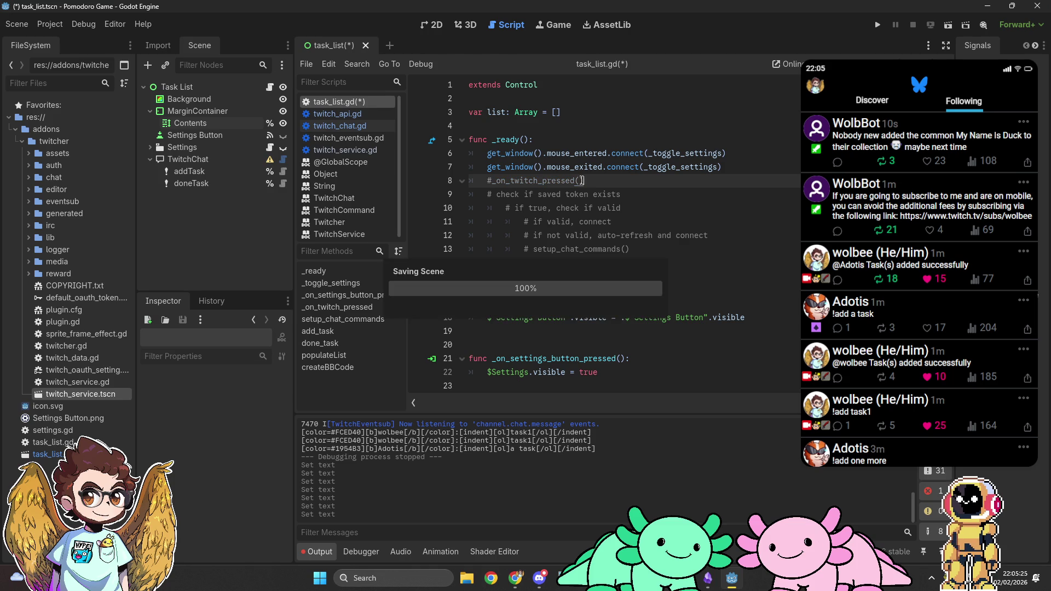
# Run the project and compare the remote Contents label's BBCode with the game window.
pyautogui.click(878, 25)
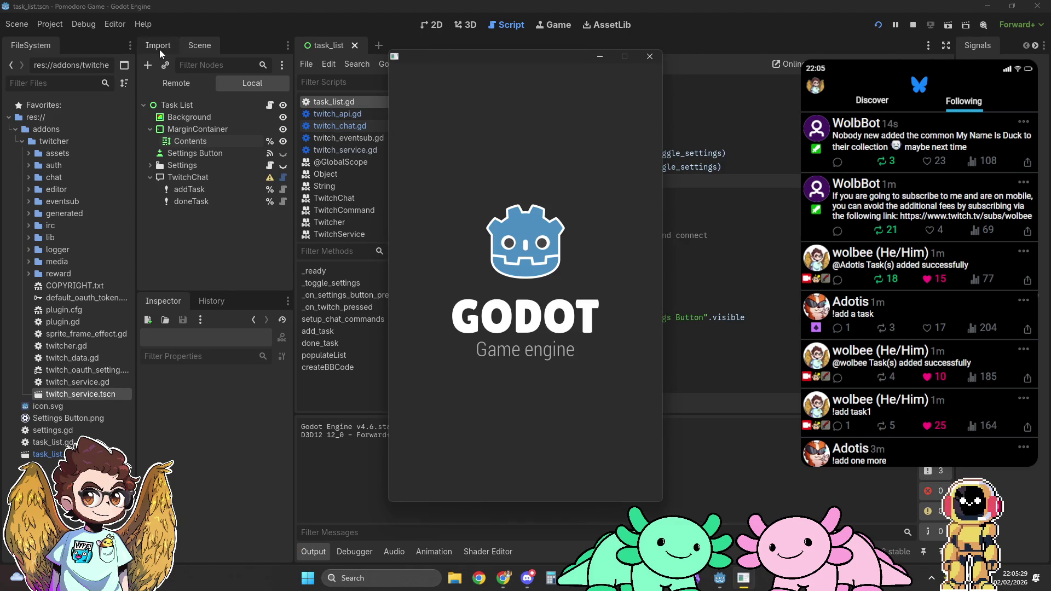
pyautogui.click(179, 83)
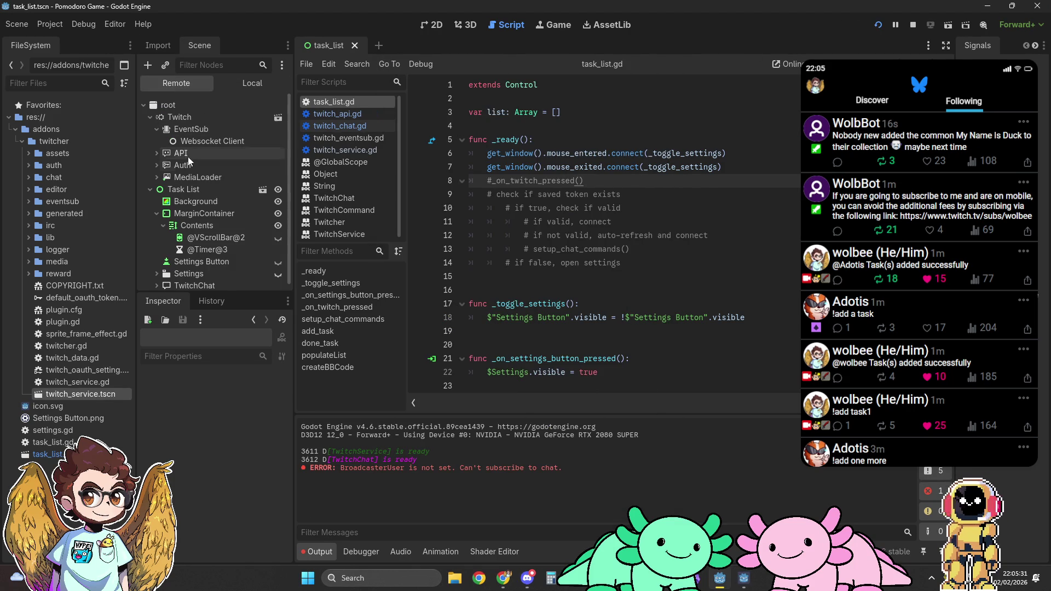
pyautogui.click(199, 226)
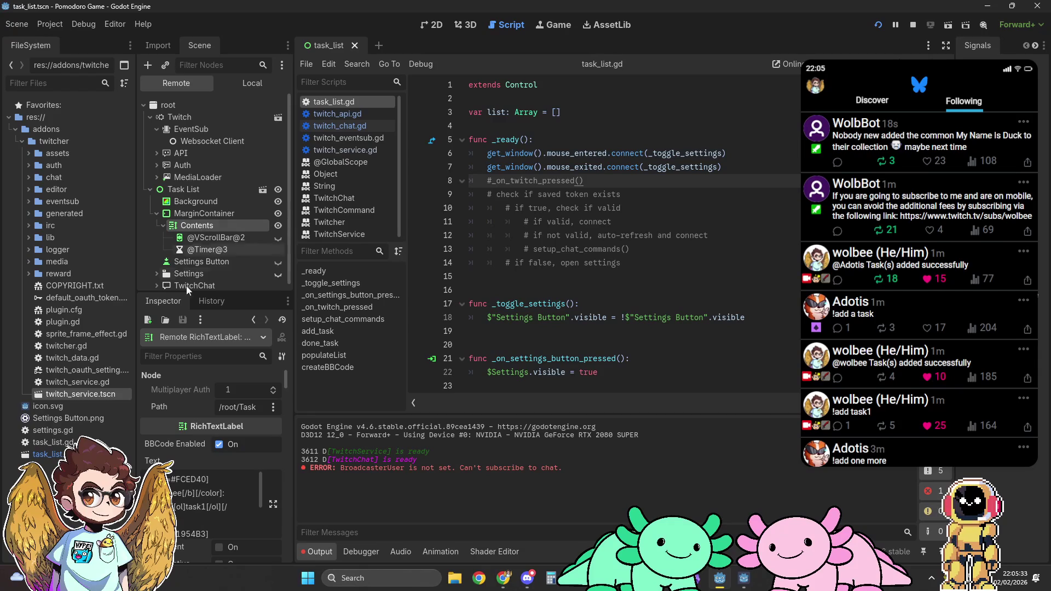
pyautogui.scroll(-2, 182, 514)
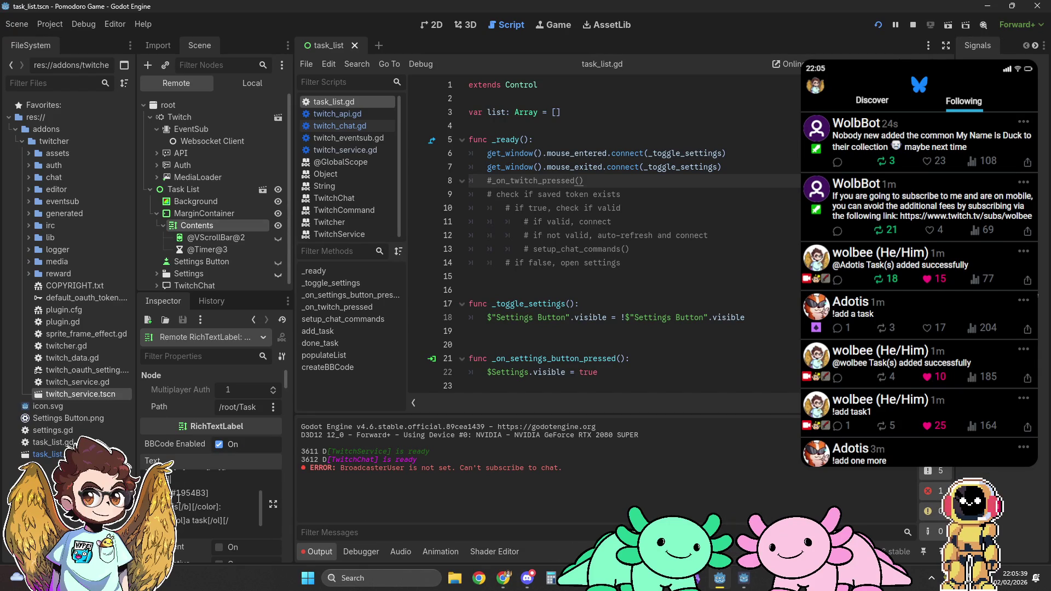
pyautogui.click(751, 575)
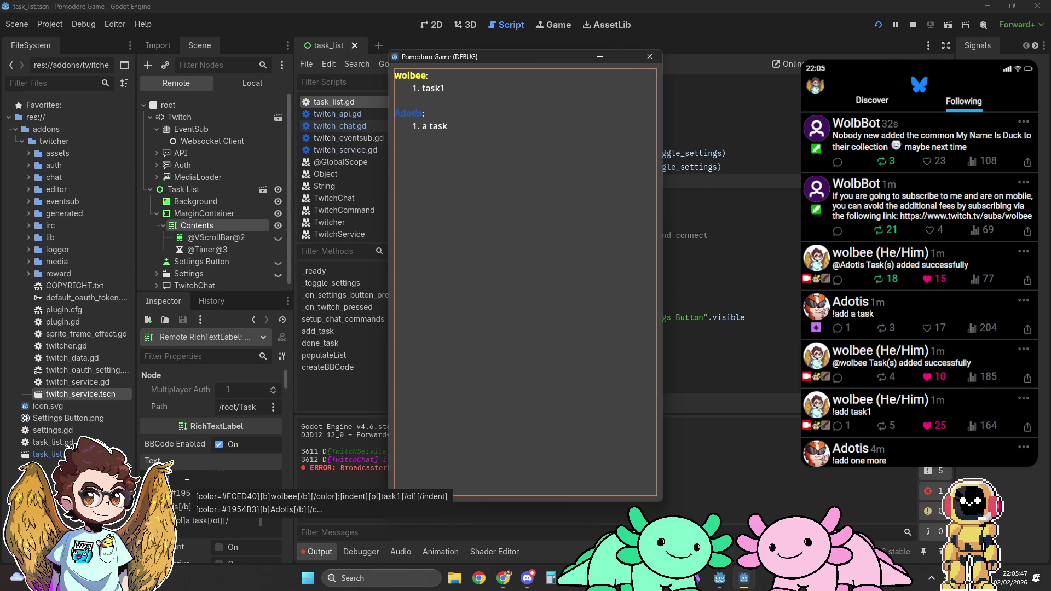
pyautogui.click(186, 484)
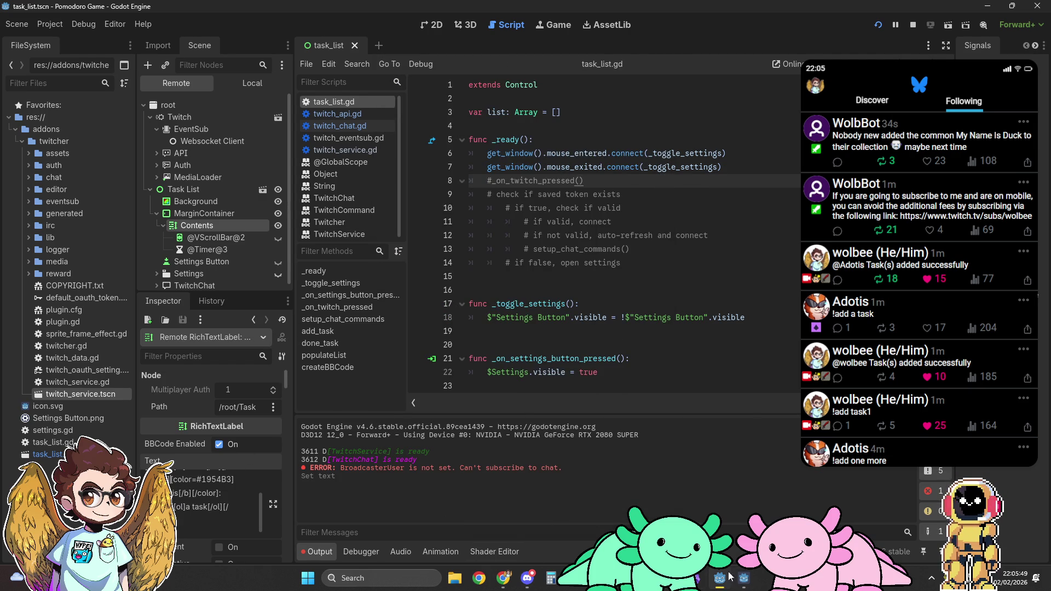
pyautogui.click(746, 578)
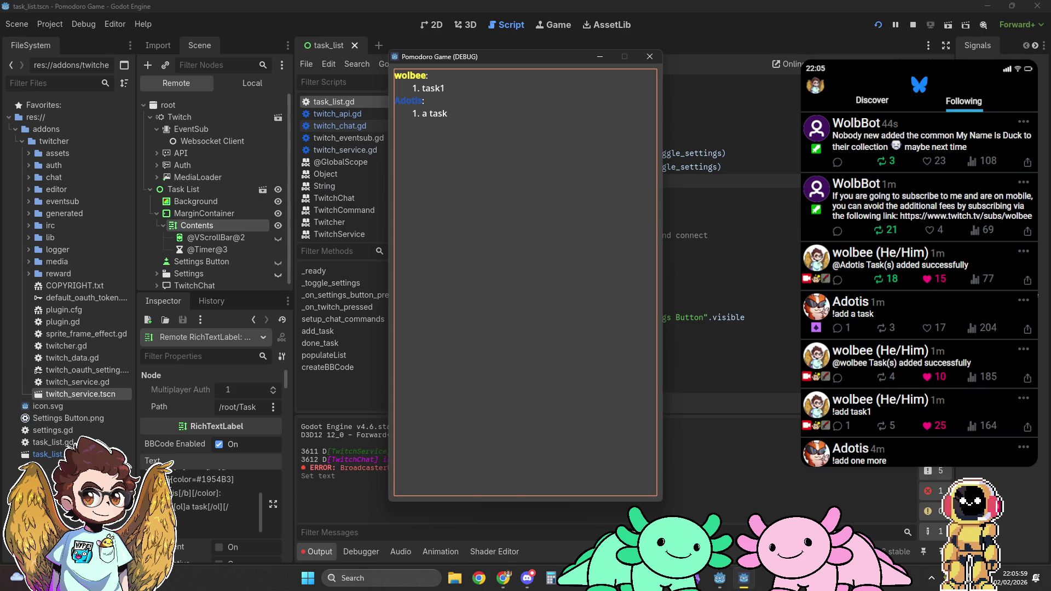
pyautogui.click(170, 480)
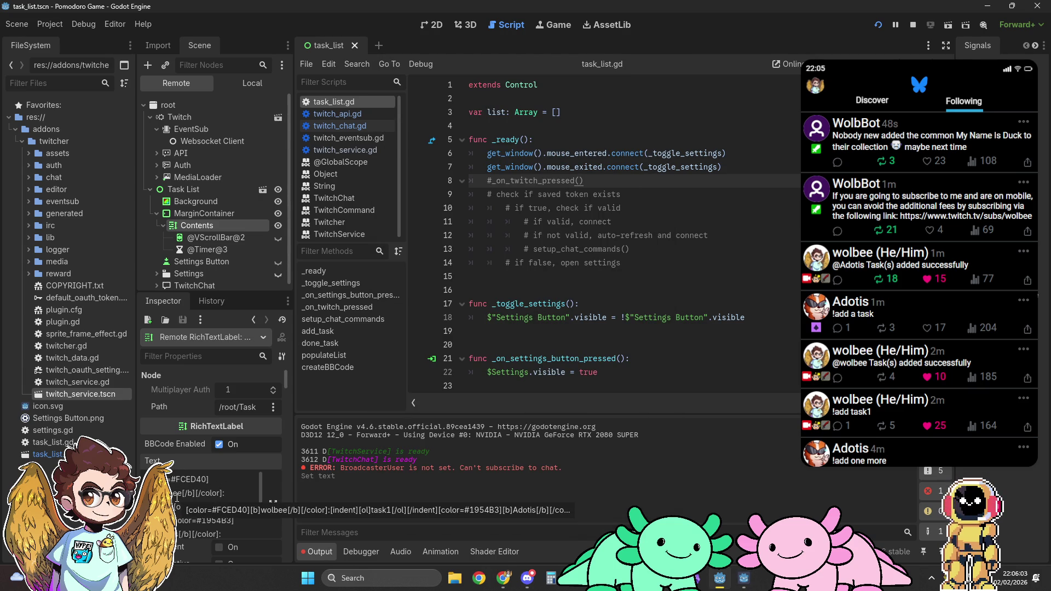
pyautogui.click(742, 582)
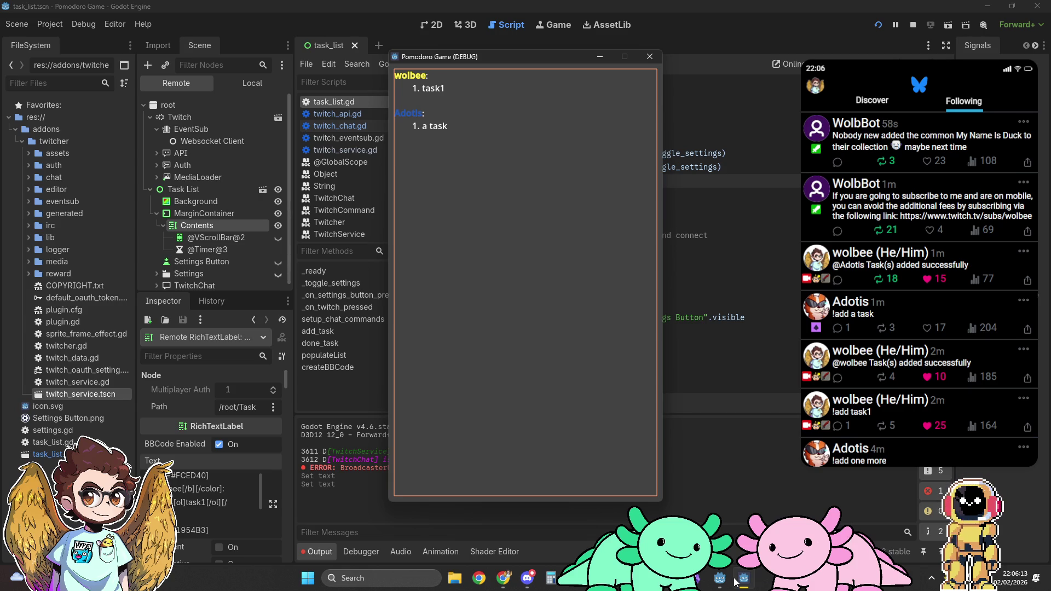
pyautogui.moveTo(582, 429)
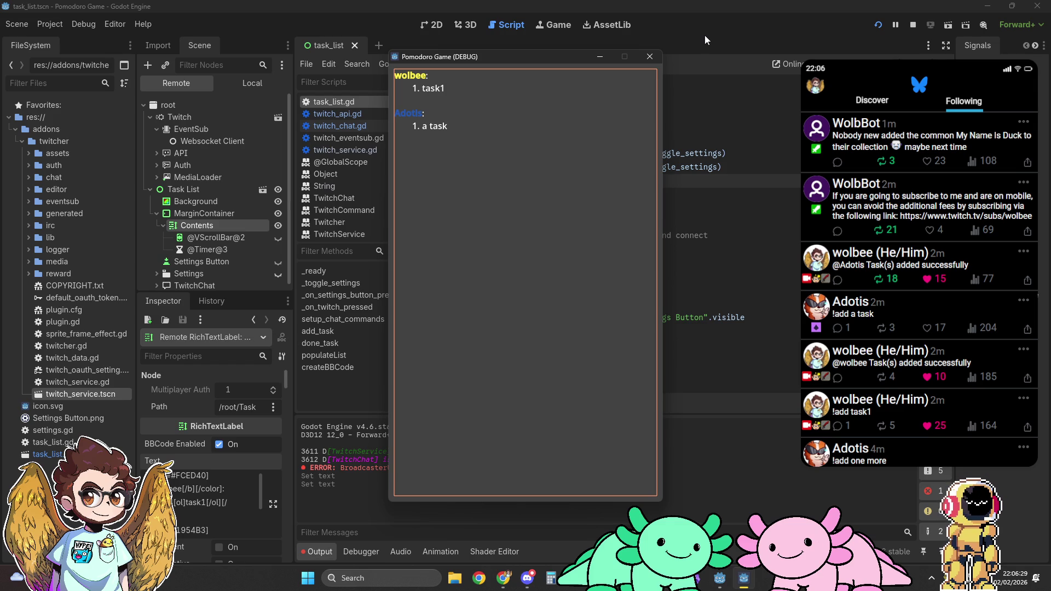
# Capture the Pomodoro Game window with Alt+Print in ShareX and copy the screenshot.
pyautogui.press('super+shift+s')
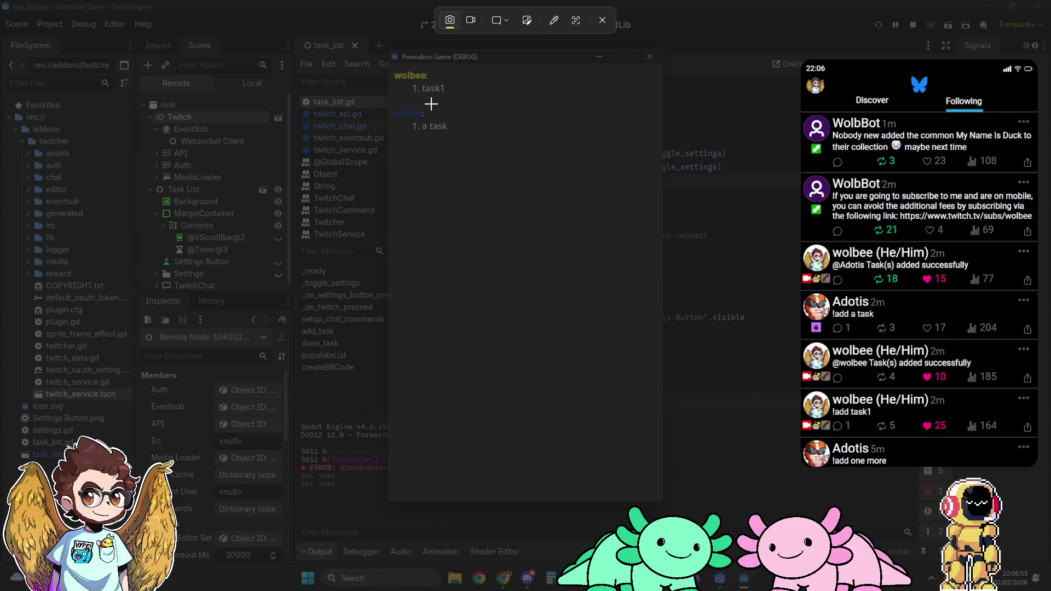
pyautogui.press('Escape')
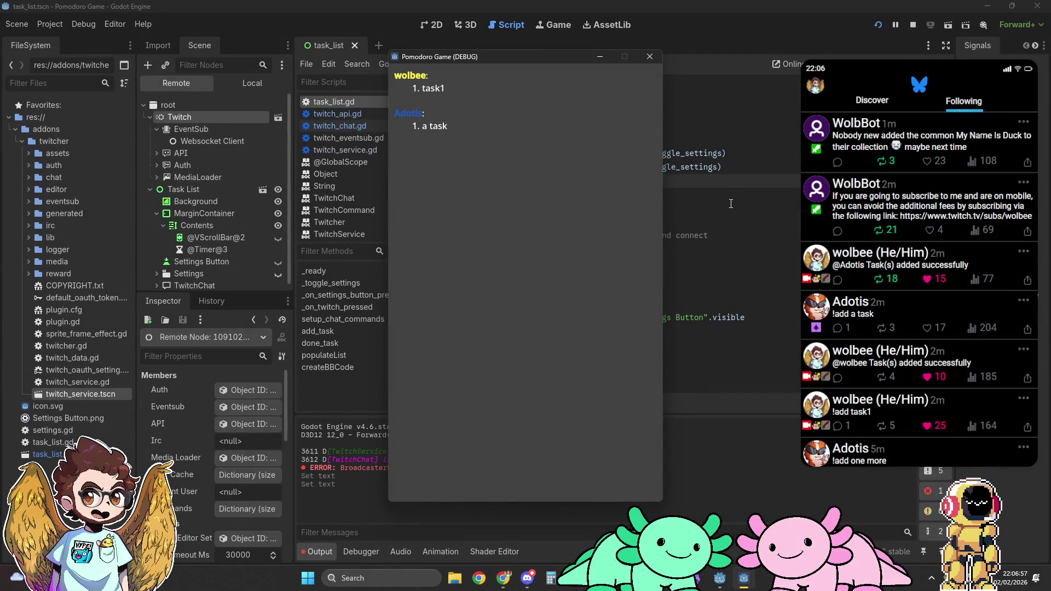
pyautogui.press('alt+Print')
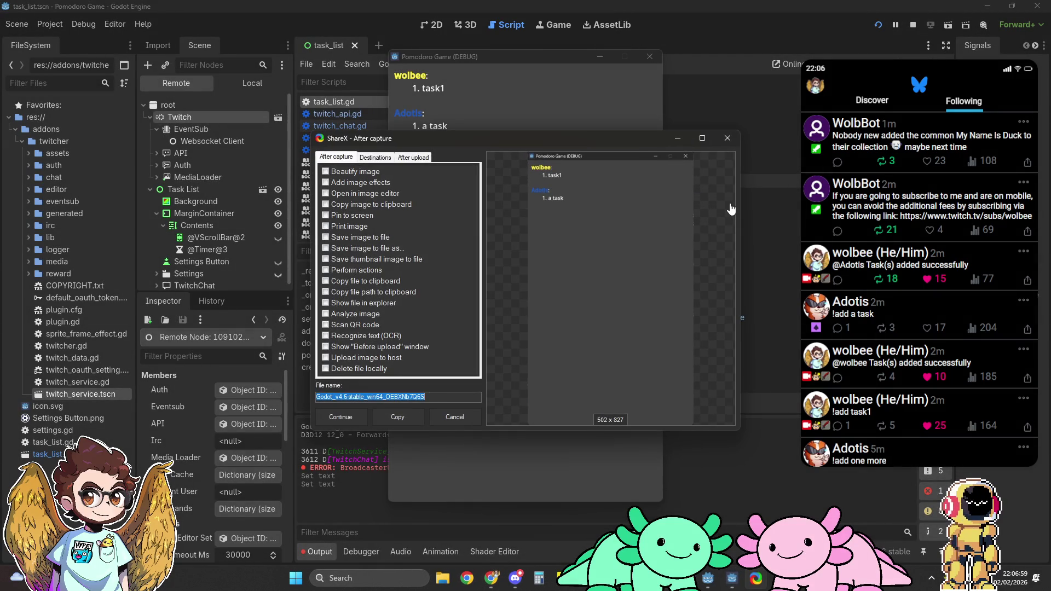
pyautogui.click(415, 418)
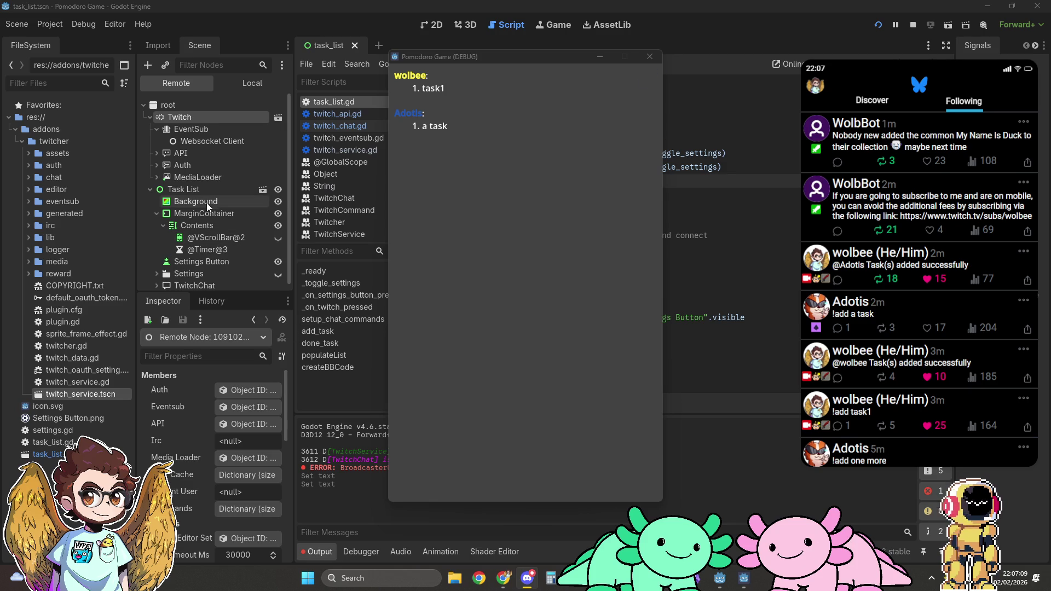
# Inspect the remote Contents and Twitch nodes, then capture and copy a second game-window screenshot.
pyautogui.click(208, 231)
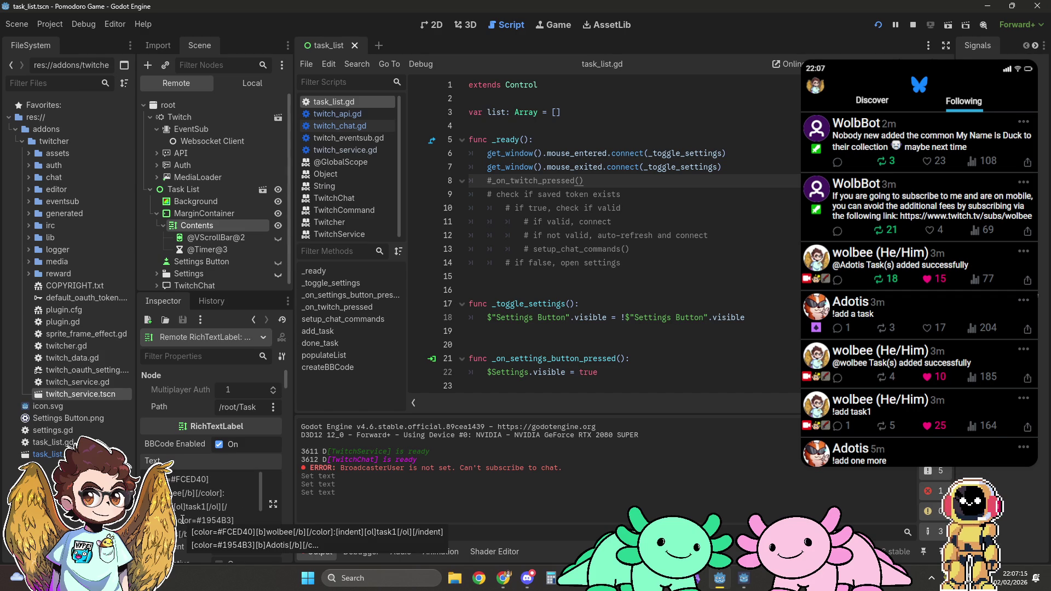
pyautogui.click(201, 118)
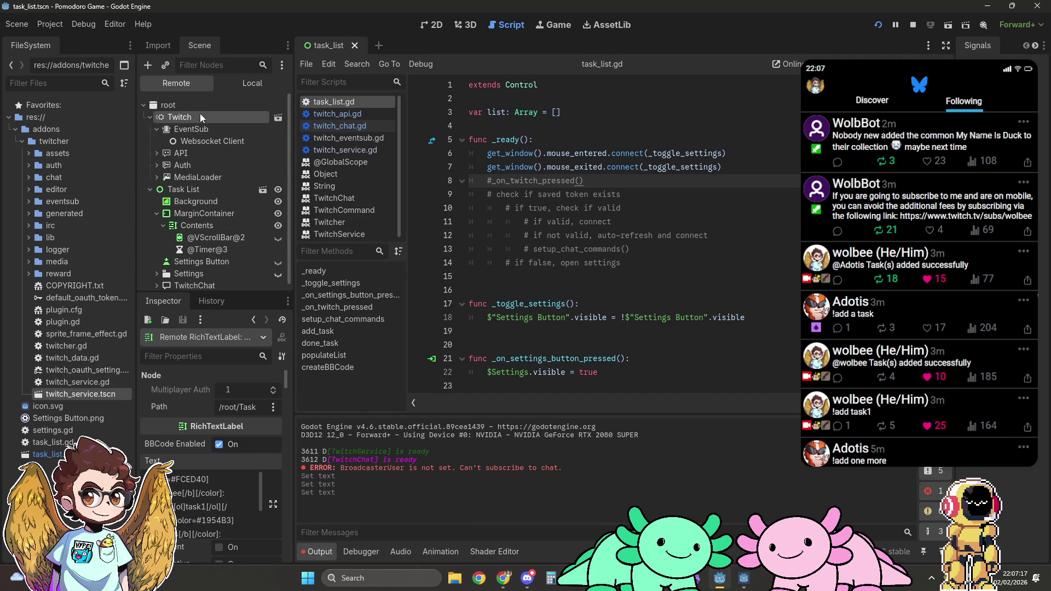
pyautogui.click(744, 578)
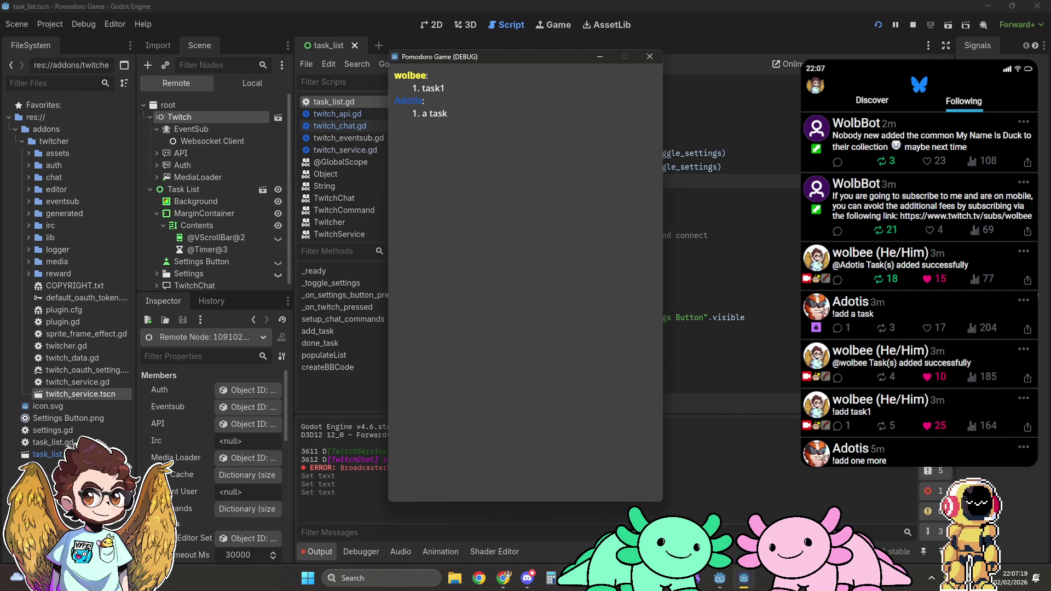
pyautogui.press('alt+Print')
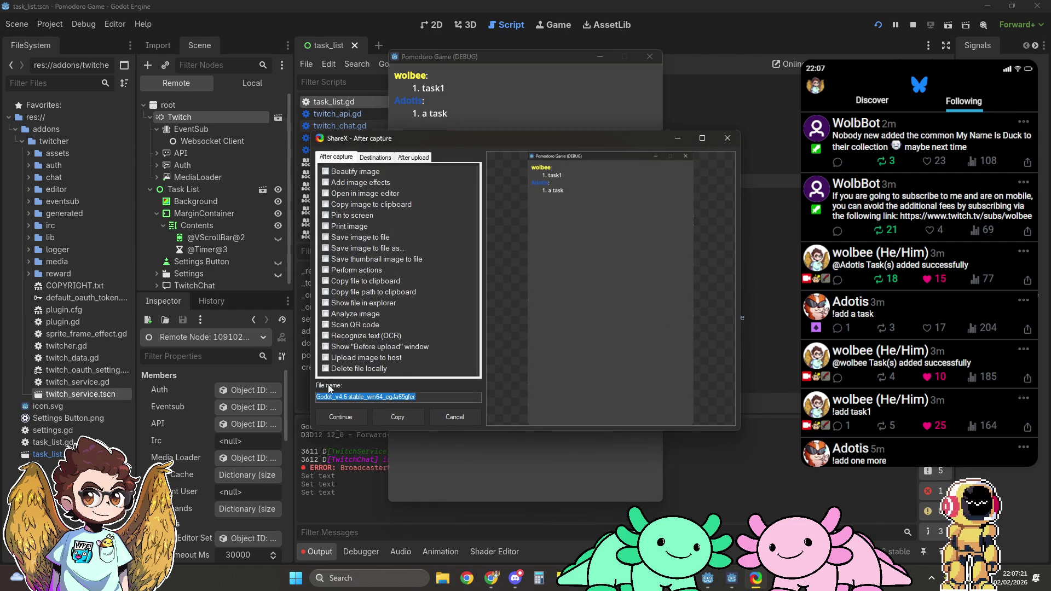
pyautogui.click(386, 420)
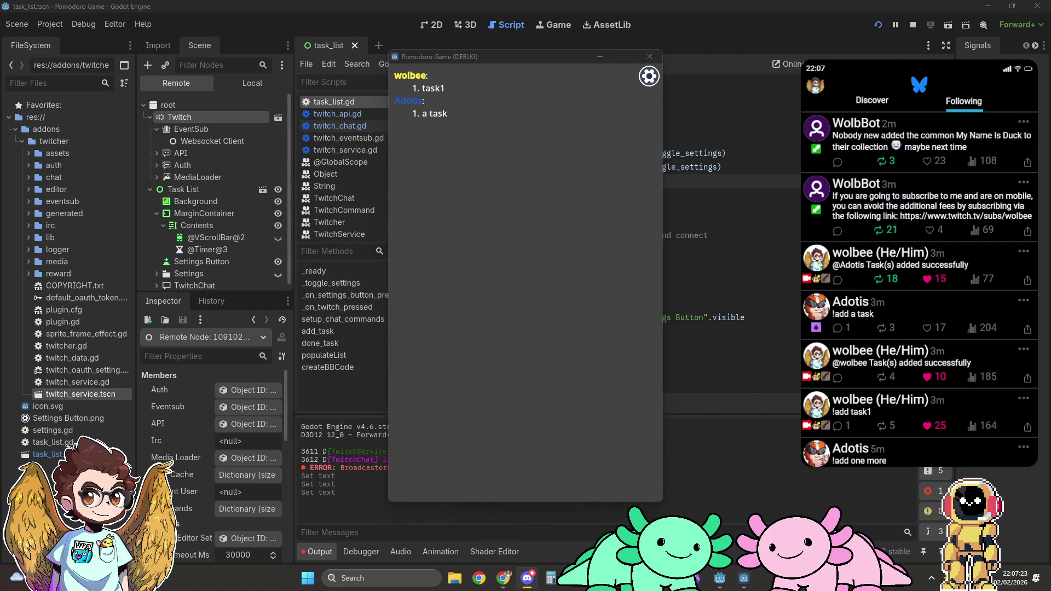
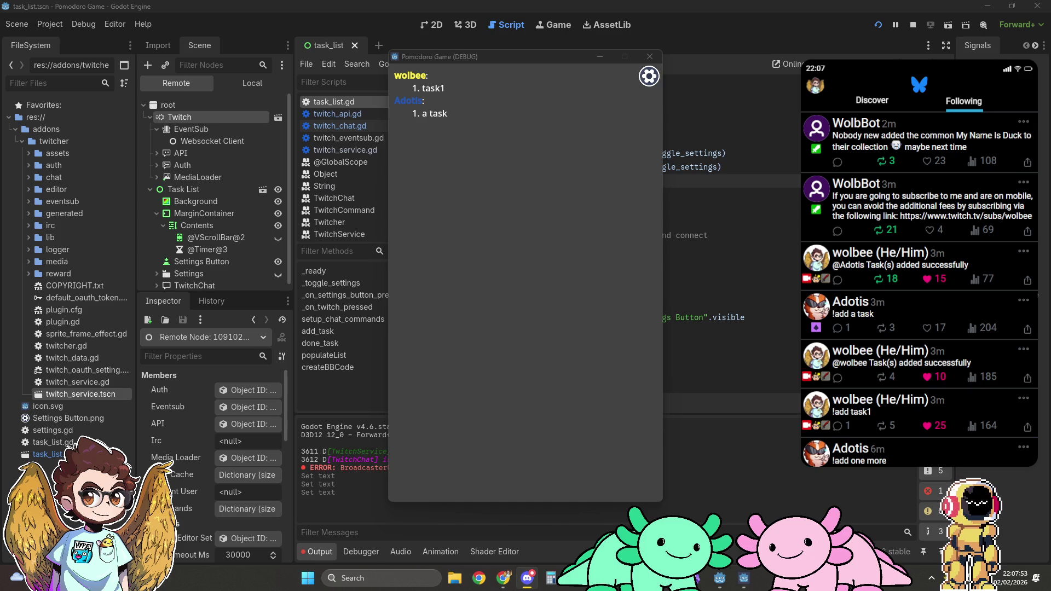
# Stop the running Pomodoro Game and return to the task_list.gd script.
pyautogui.click(721, 330)
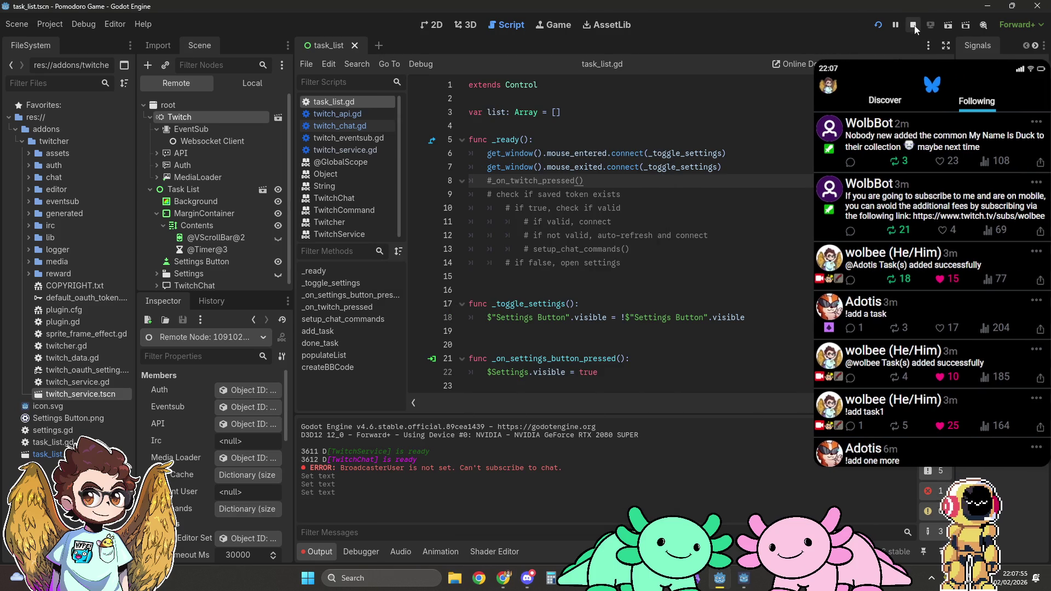
pyautogui.click(913, 25)
# Delete the multi-line TODO about completed versus queued tasks at the end of createBBCode.
pyautogui.scroll(-20, 620, 275)
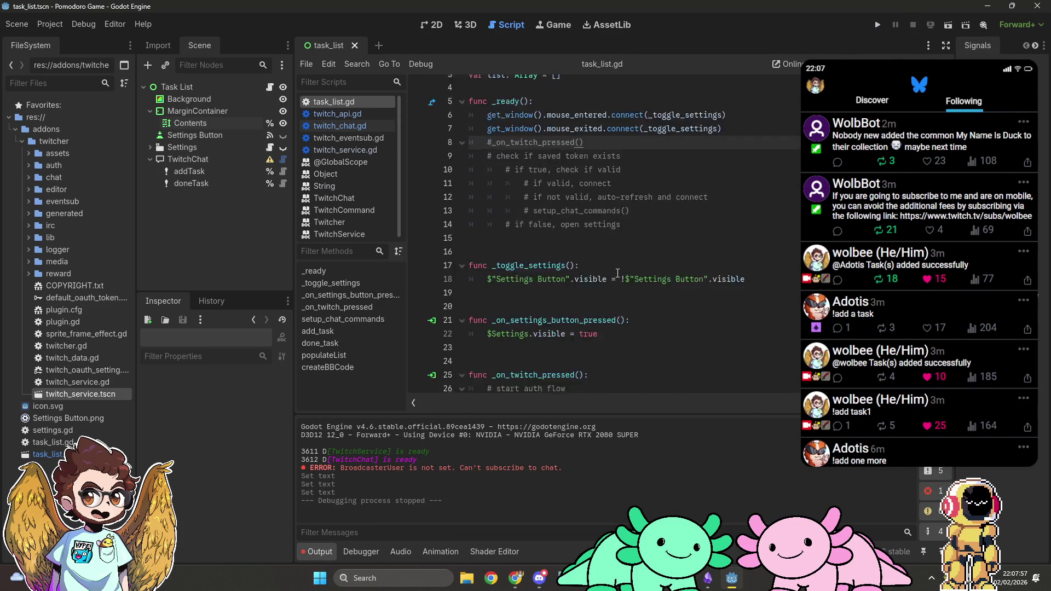
pyautogui.scroll(-12, 620, 275)
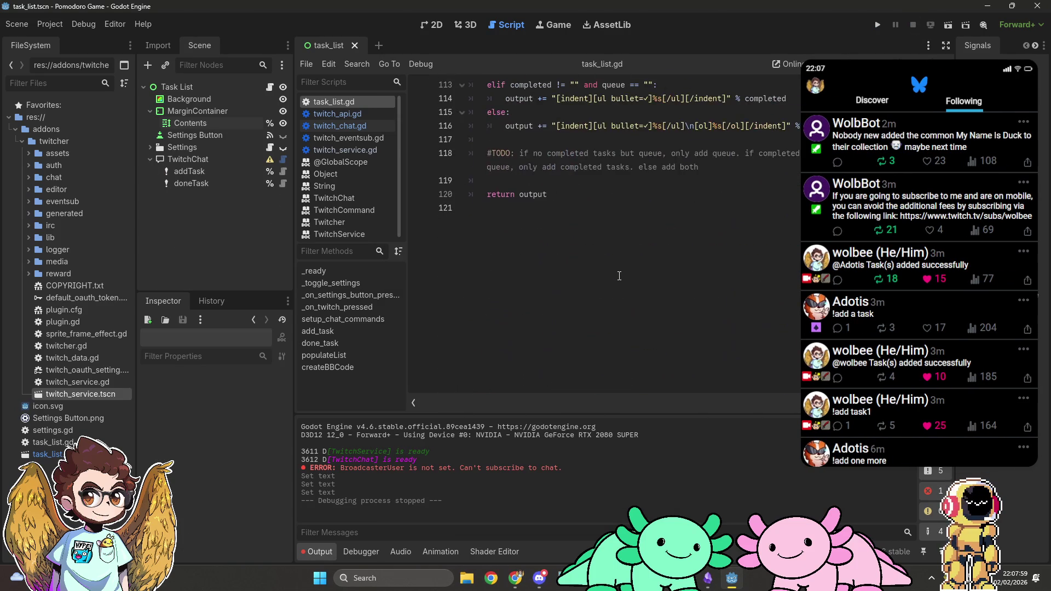
pyautogui.click(719, 249)
pyautogui.moveTo(719, 249); pyautogui.dragTo(893, 210)
pyautogui.press('BackSpace')
pyautogui.scroll(4, 623, 246)
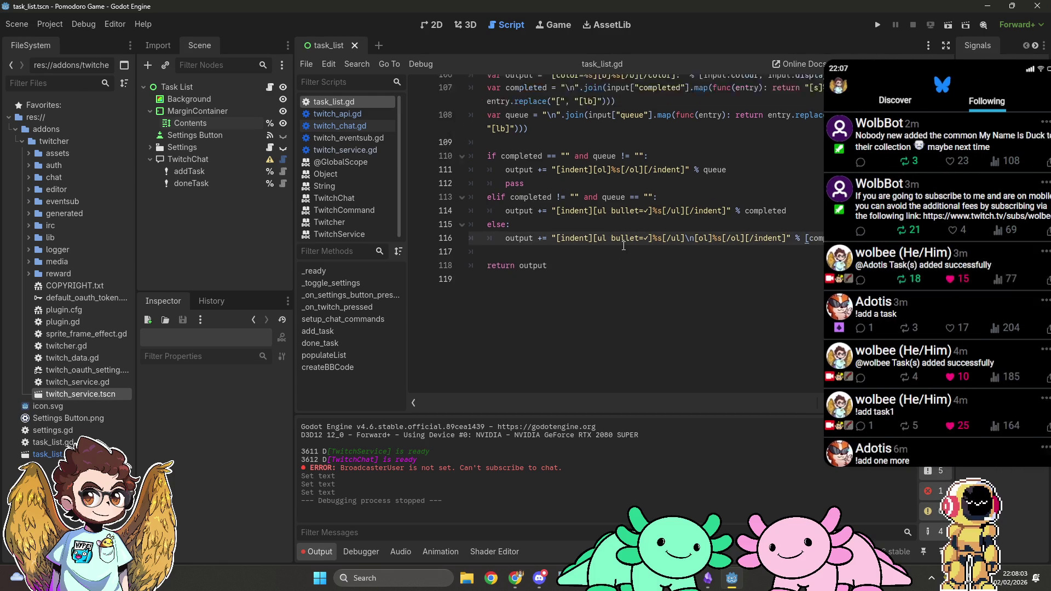
pyautogui.scroll(18, 623, 246)
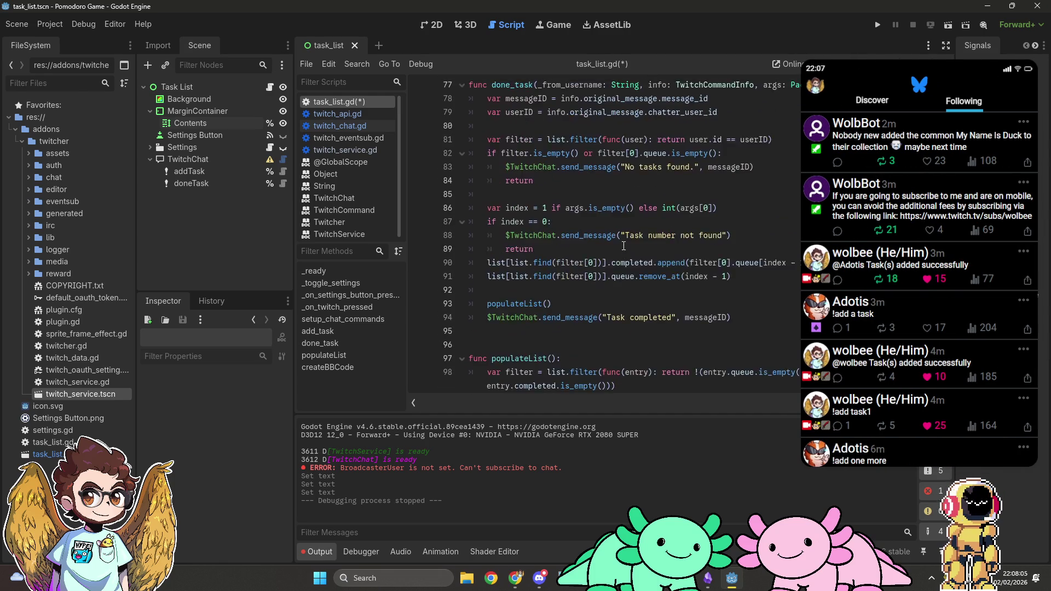
pyautogui.scroll(-3, 623, 246)
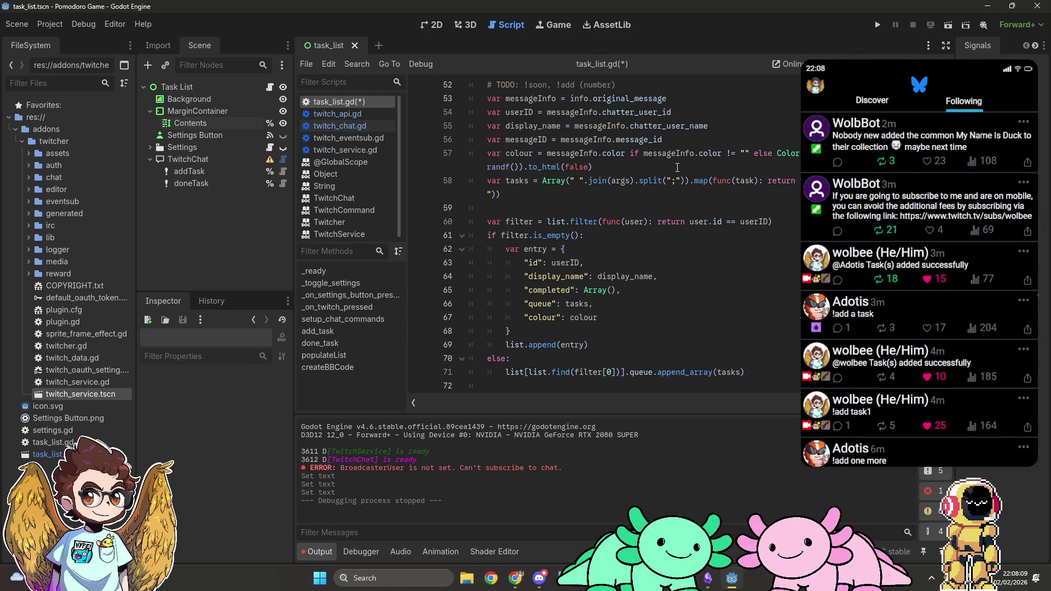
# Add a '#TODO: fix bad colours' line below the colour assignment in add_task and save.
pyautogui.click(677, 167)
pyautogui.press('Return')
pyautogui.write('#T')
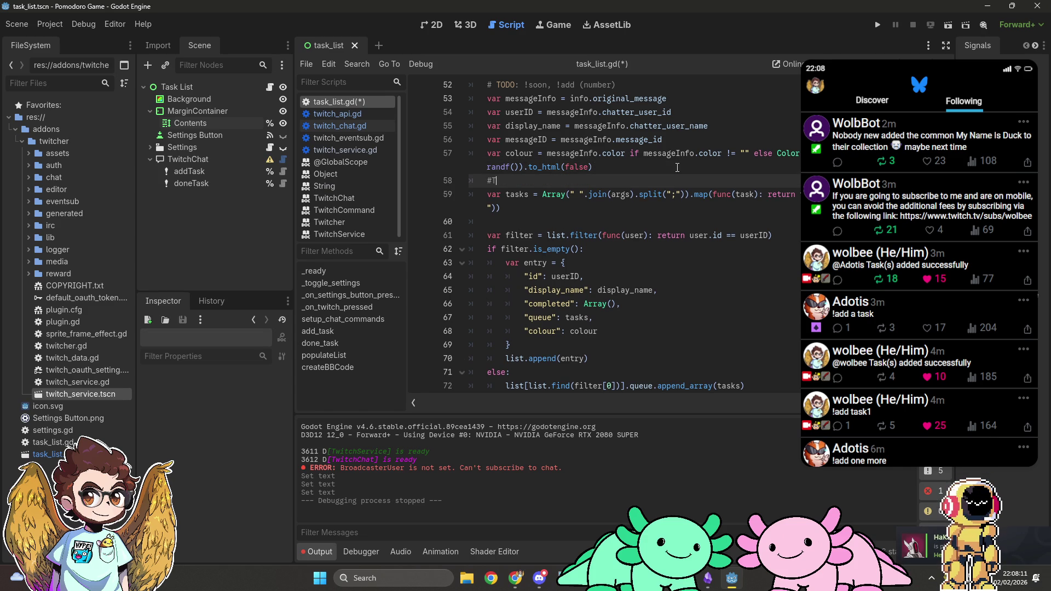
pyautogui.write('ODO: fix bad')
pyautogui.write(' colours')
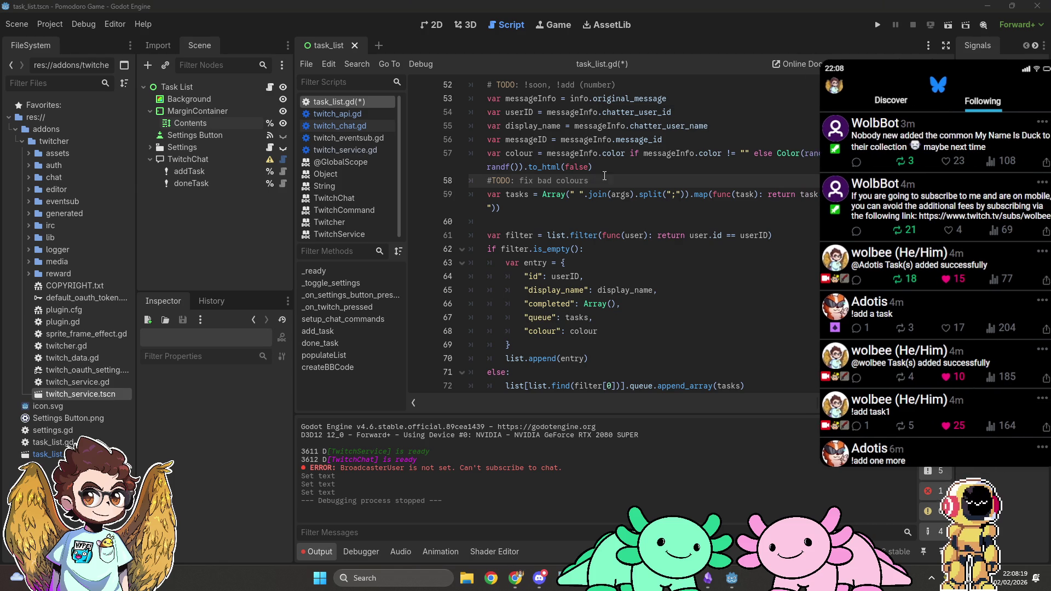
pyautogui.hotkey('ctrl', 's')
pyautogui.scroll(-10, 606, 178)
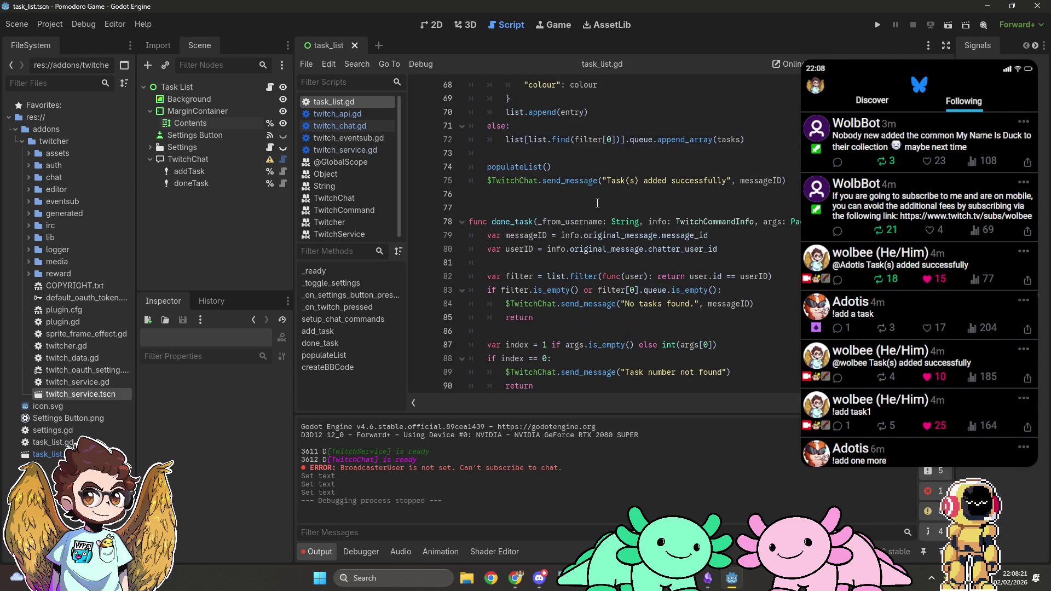
pyautogui.scroll(-7, 597, 203)
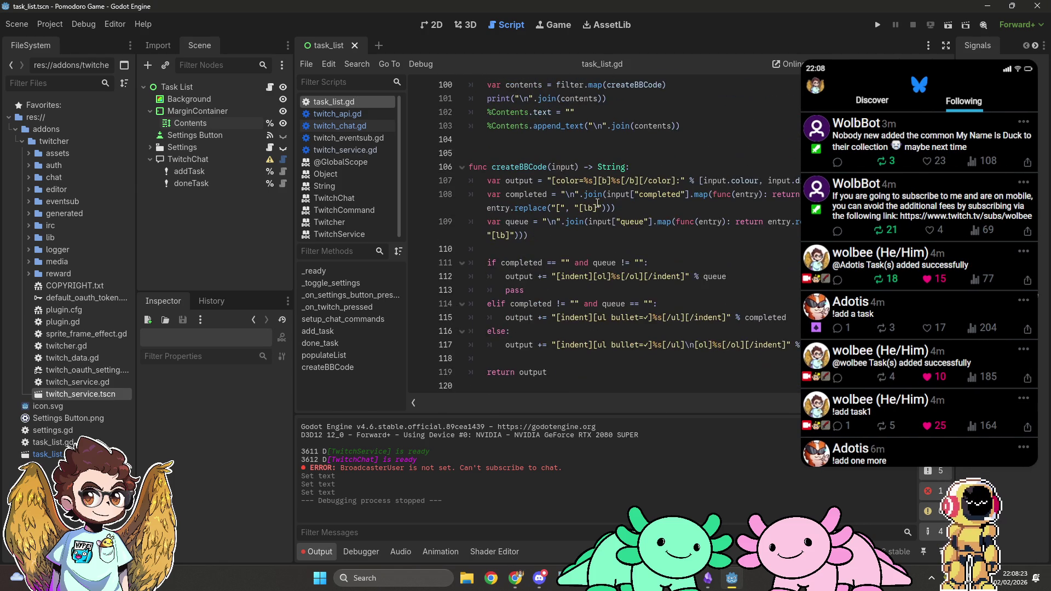
pyautogui.scroll(1, 597, 203)
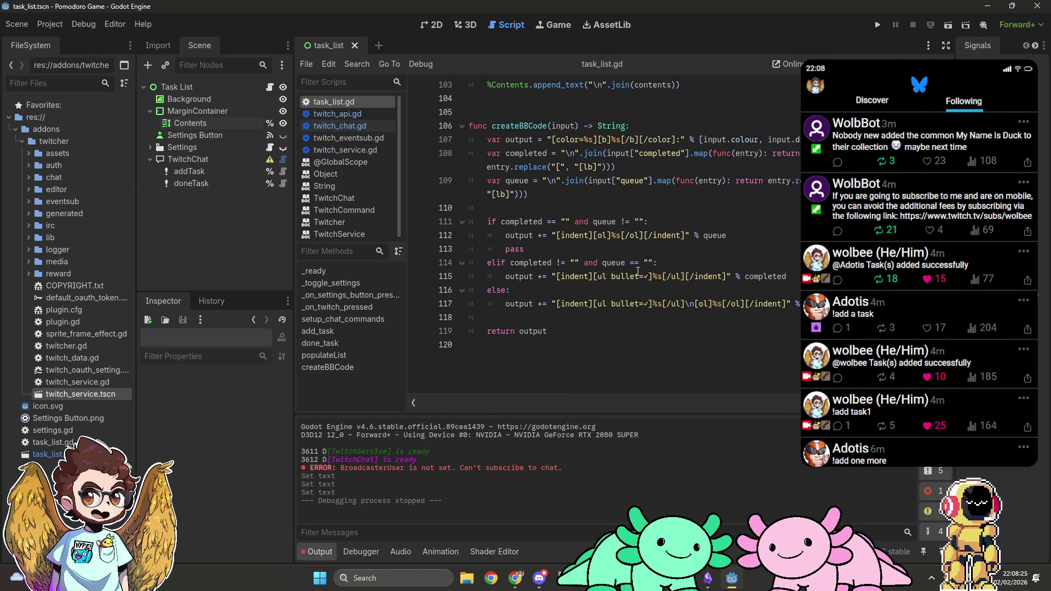